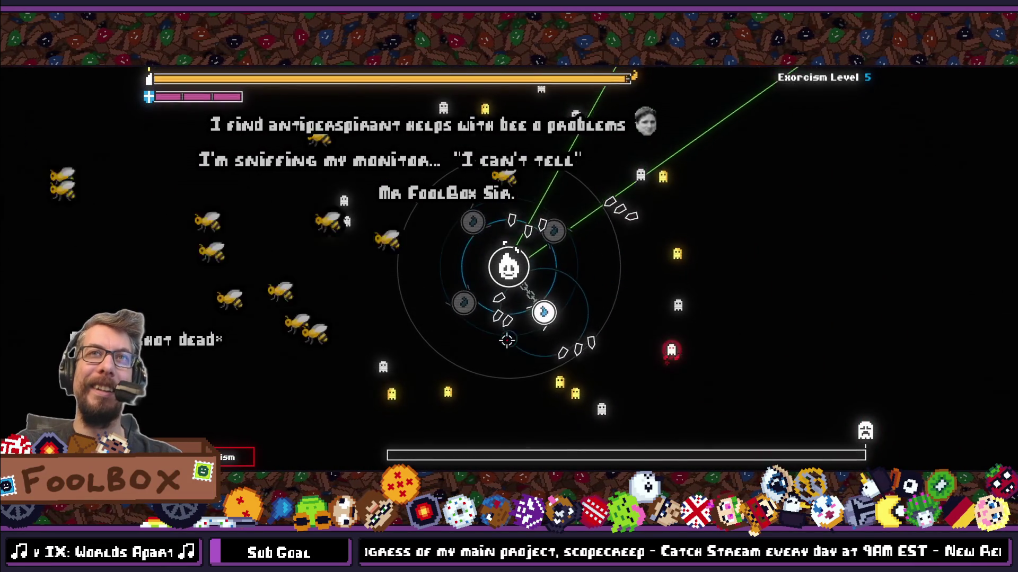
Step: Move the player right through the run to the level 5 results screen, then exit fullscreen
key(d)
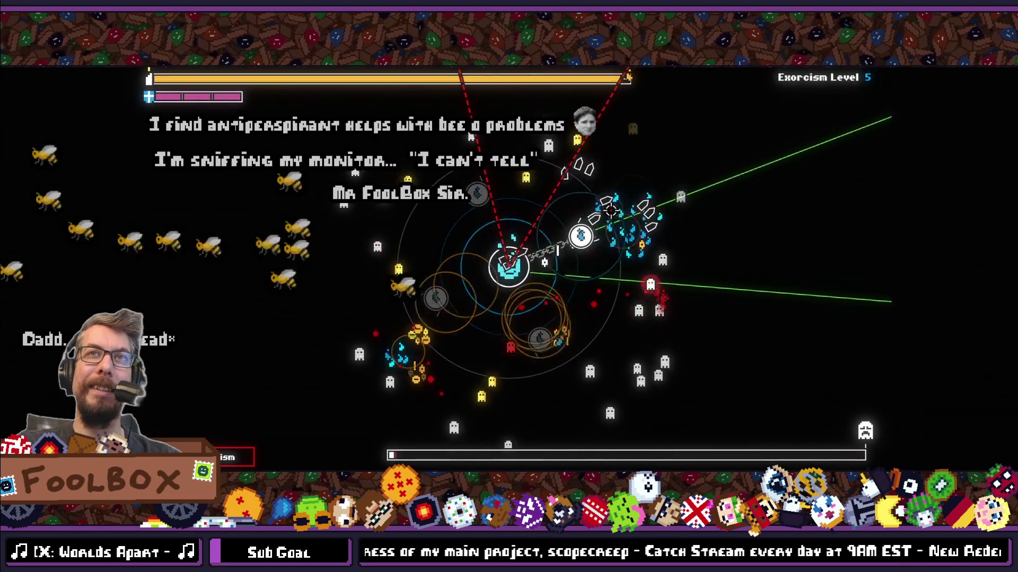
key(d)
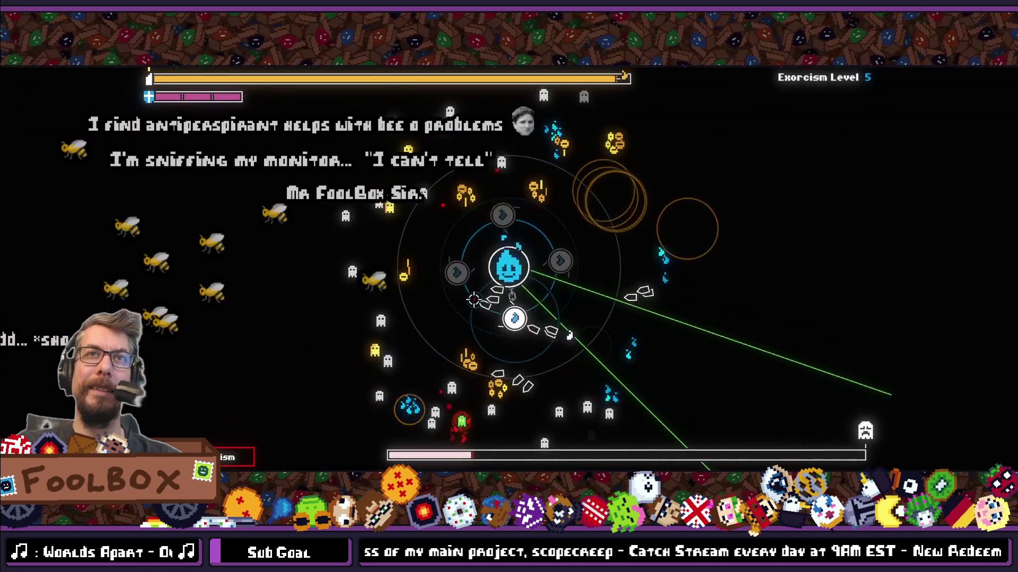
key(d)
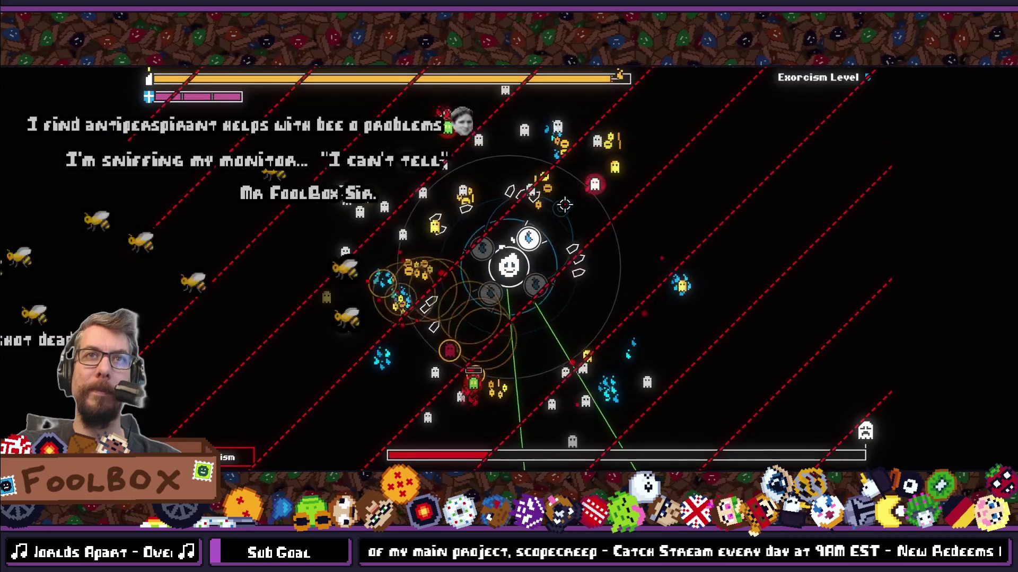
key(d)
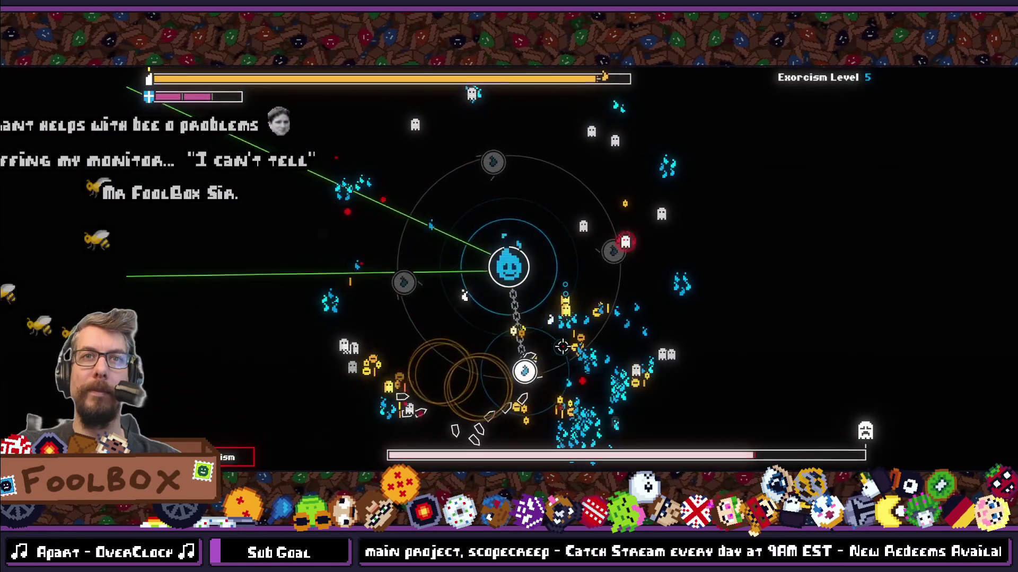
key(d)
key(d)
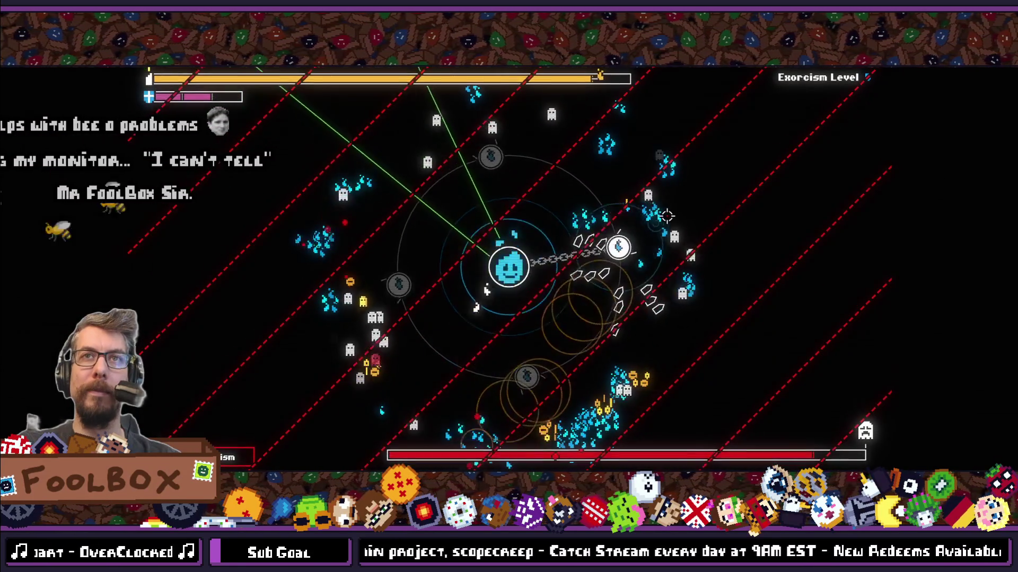
key(d)
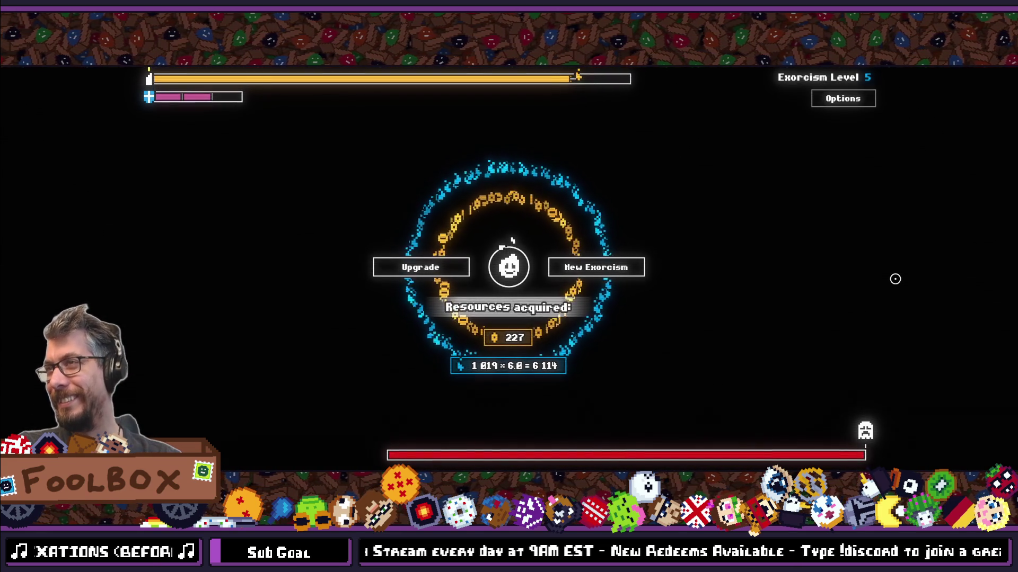
key(F11)
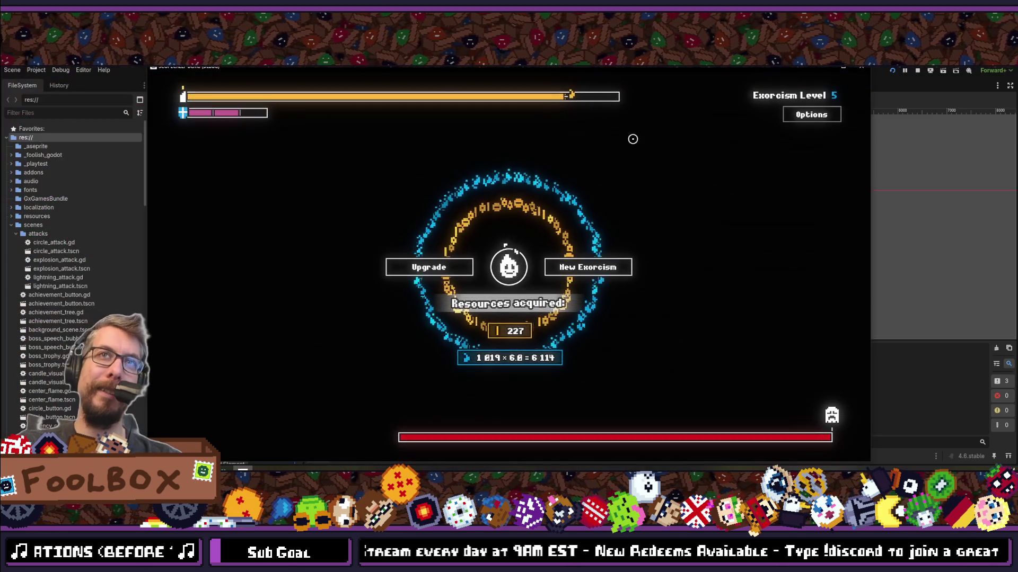
Step: Stop the running game to return to the Godot editor
click(857, 69)
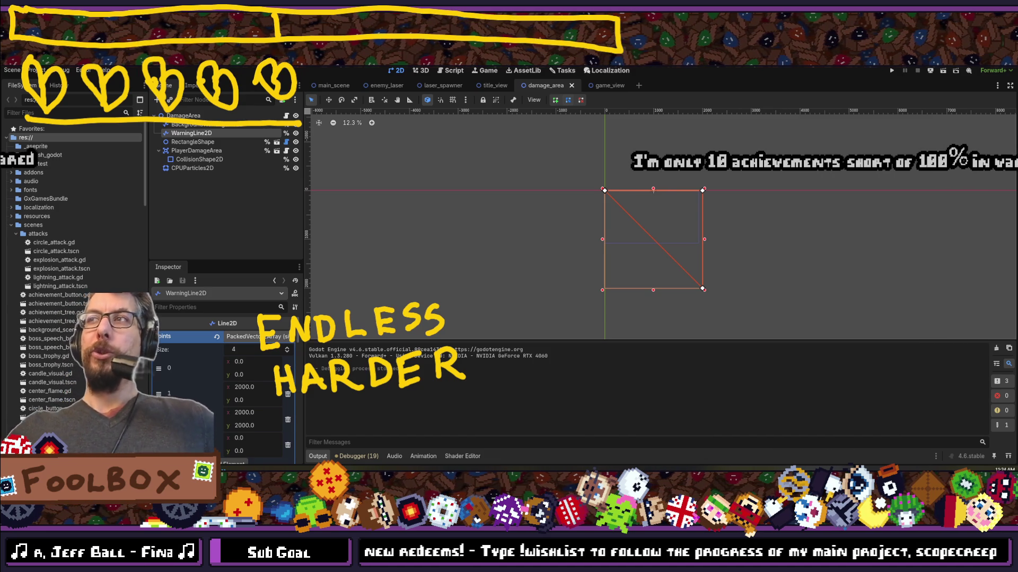
Step: Adjust WarningLine2D's Points into a four-point 2000-unit square, then switch to VS Code
mouse_move(348, 173)
mouse_down()
mouse_move(400, 169)
mouse_move(636, 195)
mouse_up()
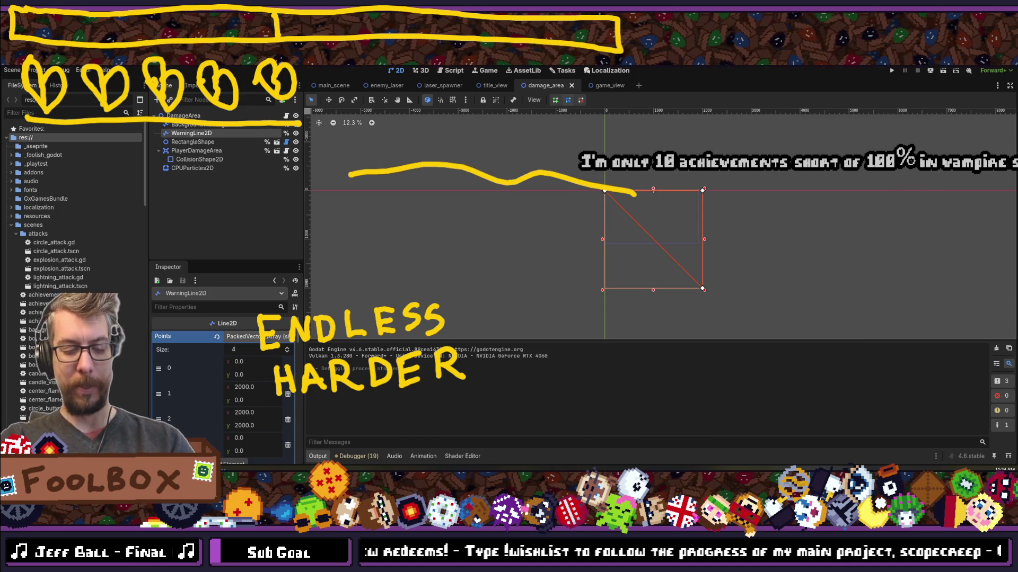
key(Escape)
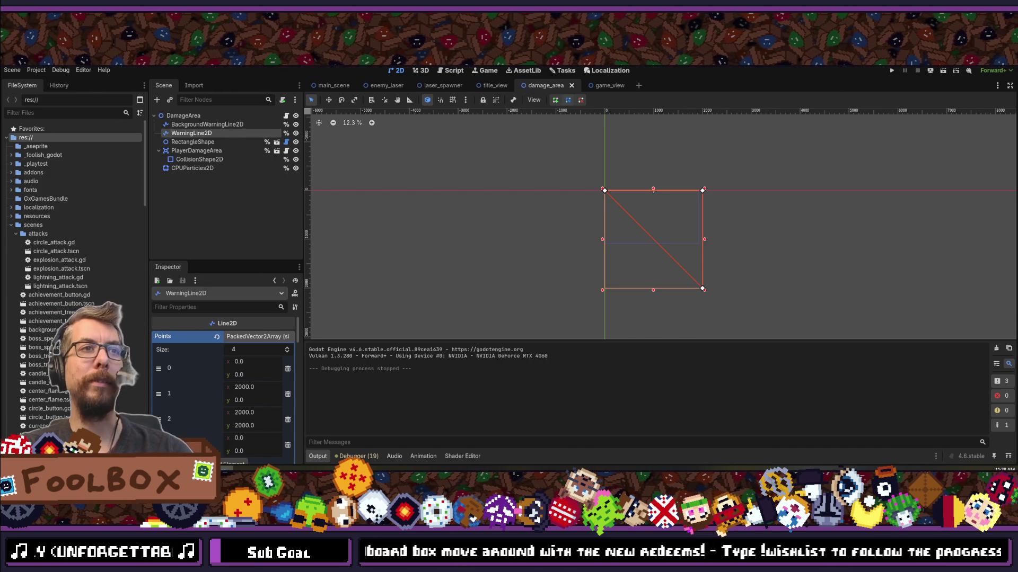
key(alt+Tab)
key(alt+Tab)
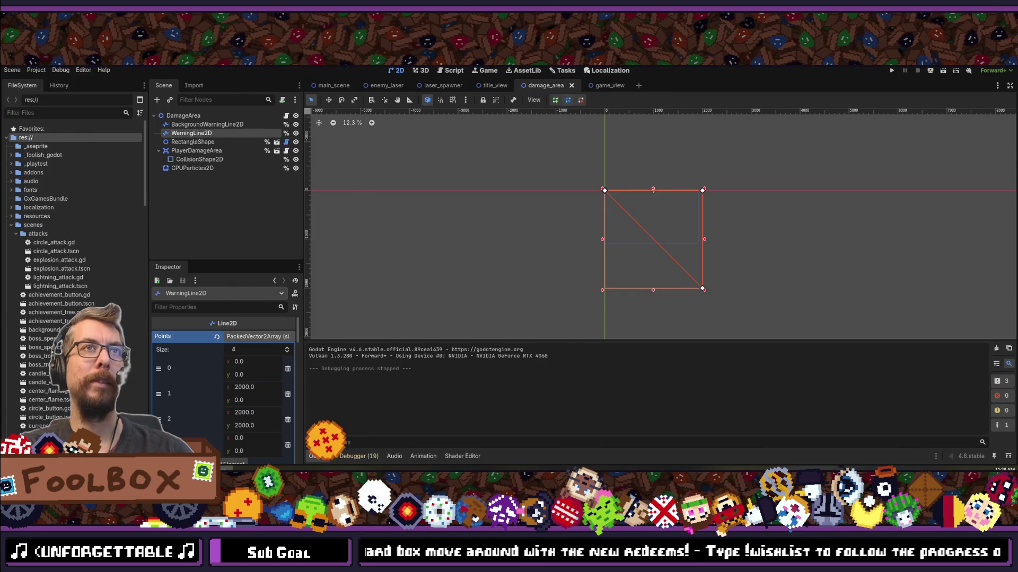
key(alt+Tab)
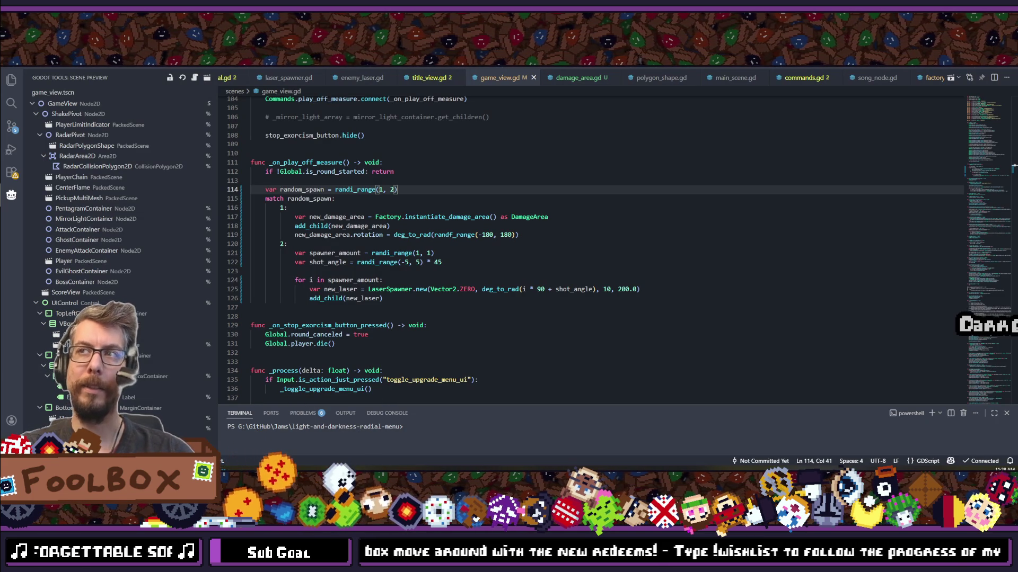
Step: Glance back at Godot, then open damage_area.gd in VS Code down to _ready and _tick
mouse_move(222, 462)
click(222, 440)
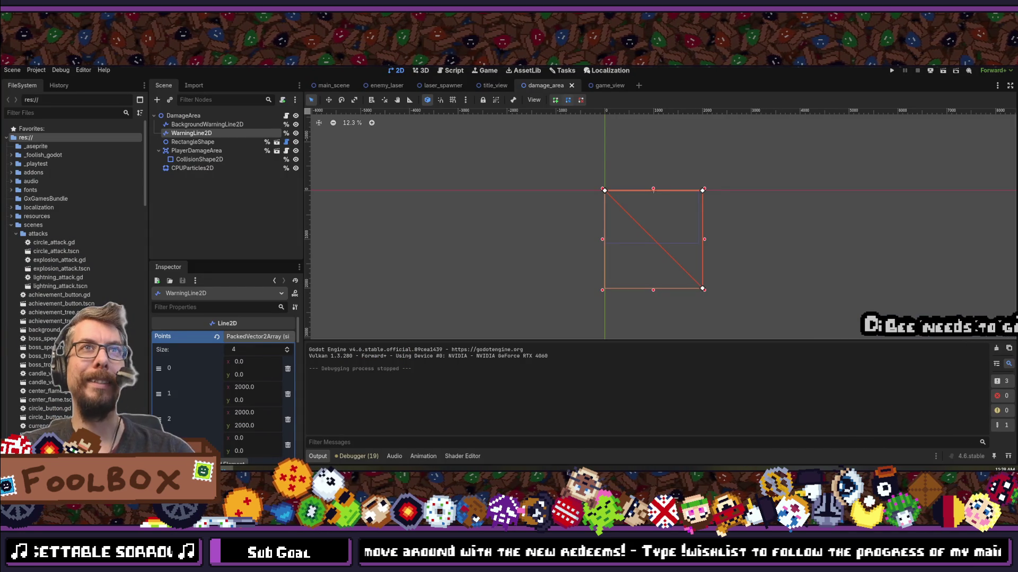
key(alt+Tab)
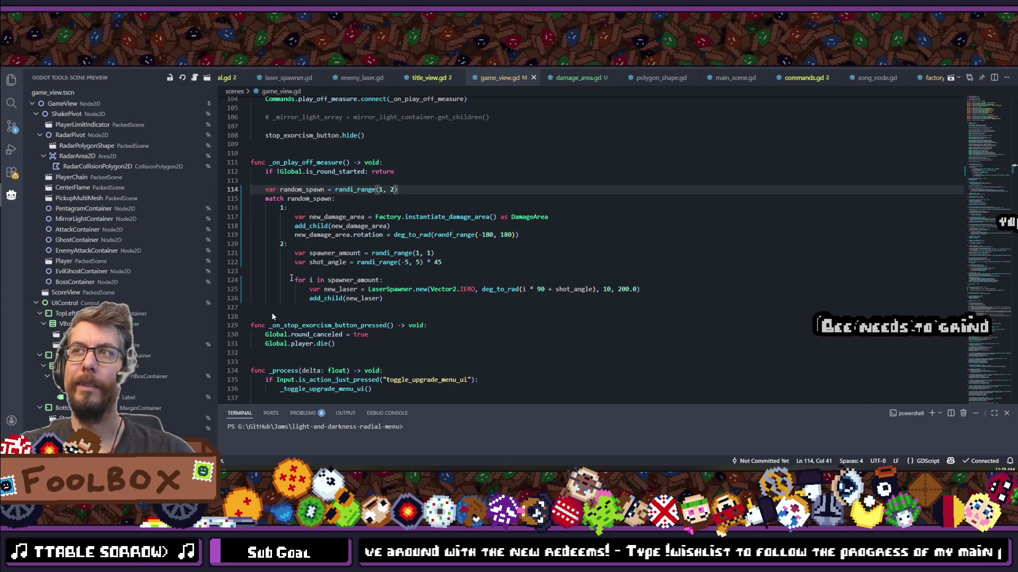
ctrl+click(529, 298)
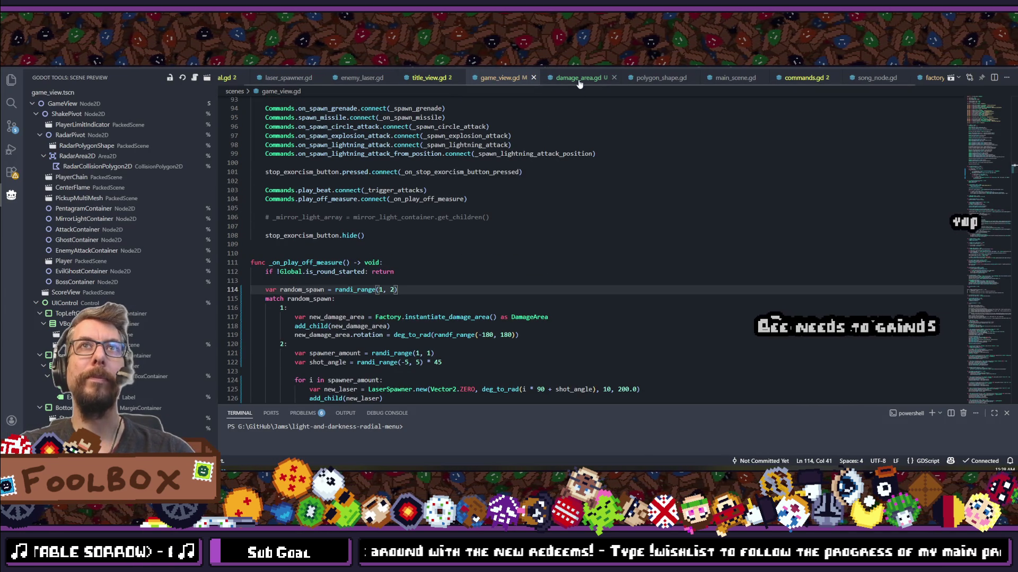
scroll(630, 171, down, 2)
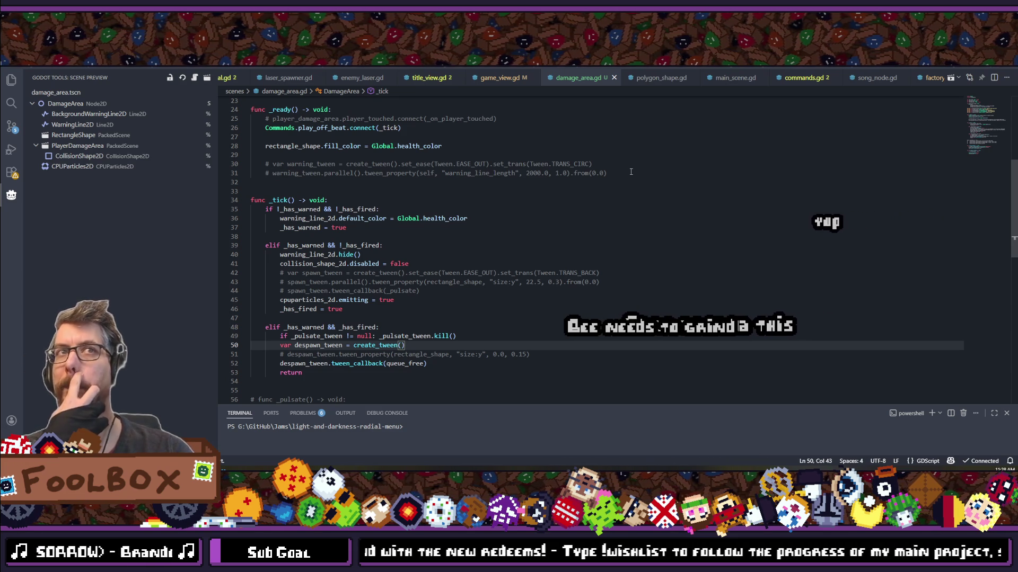
Step: Uncomment the spawn tween lines 42–44, keeping the size:y tween on line 43 commented
click(455, 290)
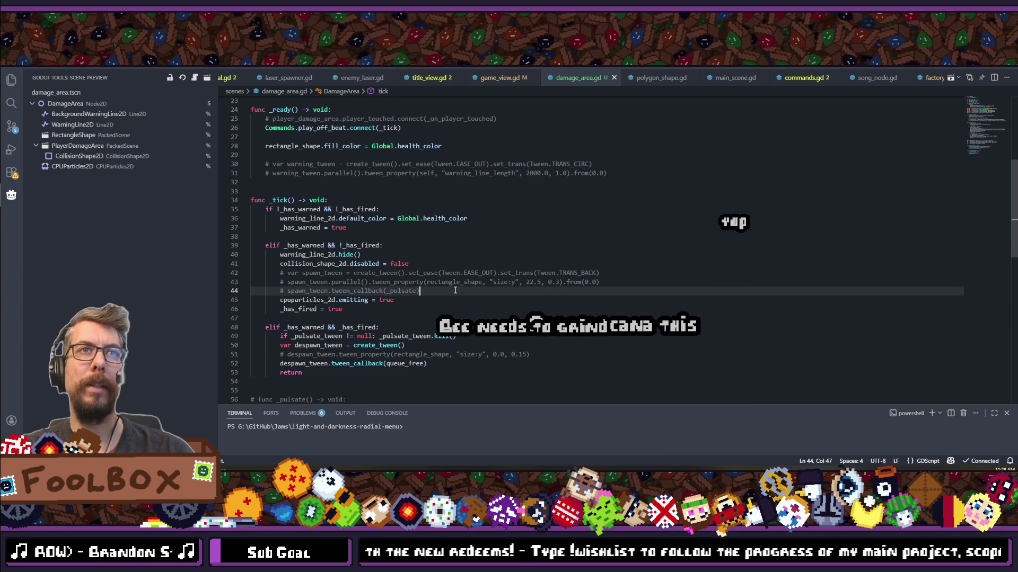
shift+click(256, 274)
key(ctrl+slash)
key(Escape)
click(602, 282)
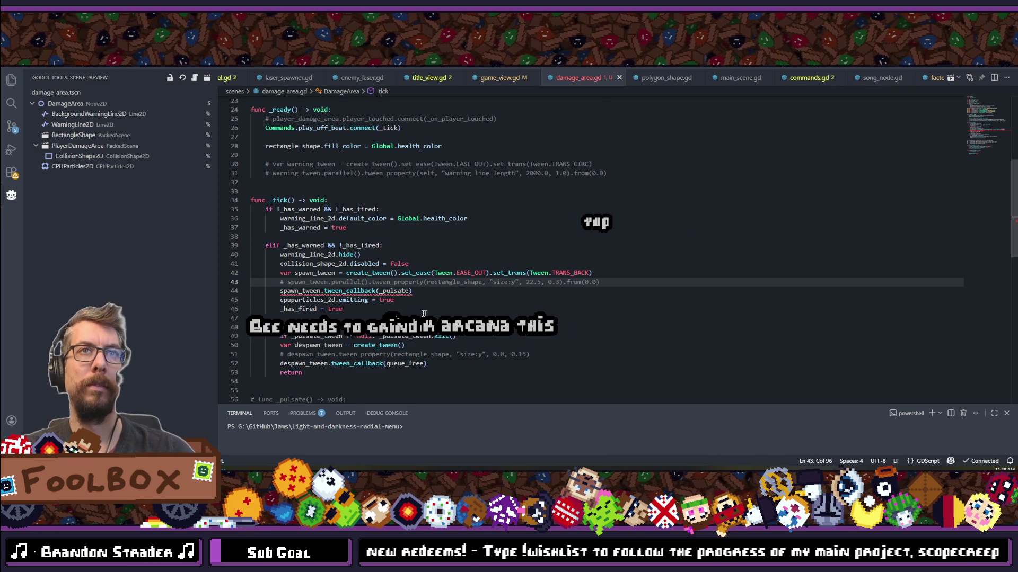
key(ctrl+c)
scroll(366, 286, down, 4)
scroll(365, 286, down, 2)
Step: Uncomment the _pulsate function and check where _pulsate_tween is used
drag(418, 275, 97, 242)
key(ctrl+k)
key(ctrl+u)
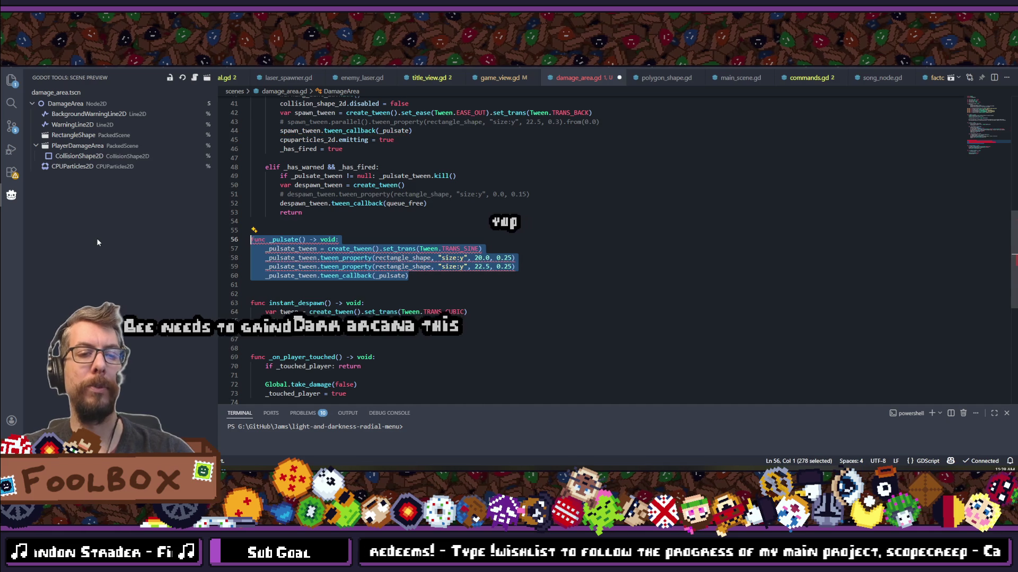
key(Escape)
scroll(311, 262, up, 4)
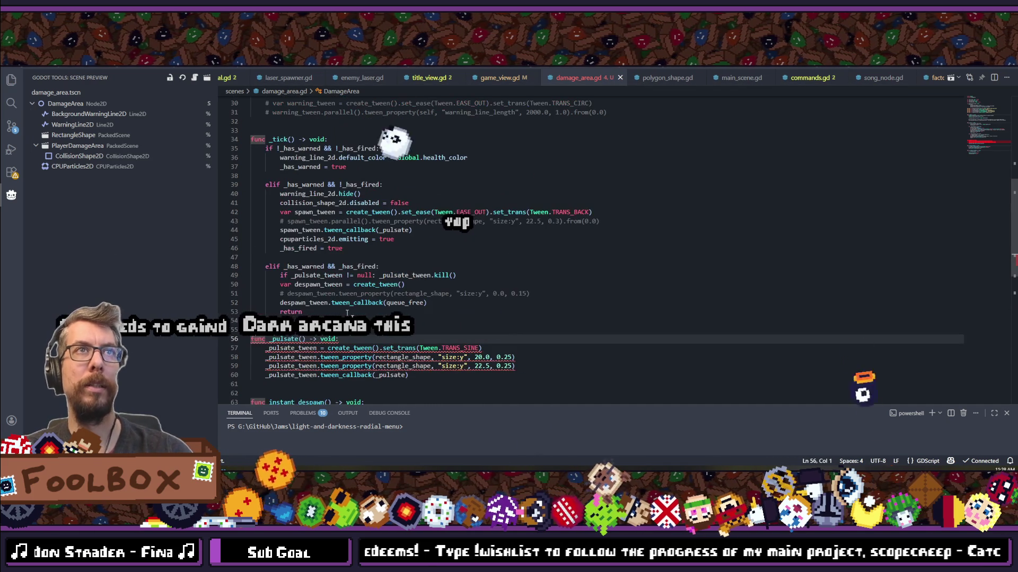
scroll(311, 262, down, 2)
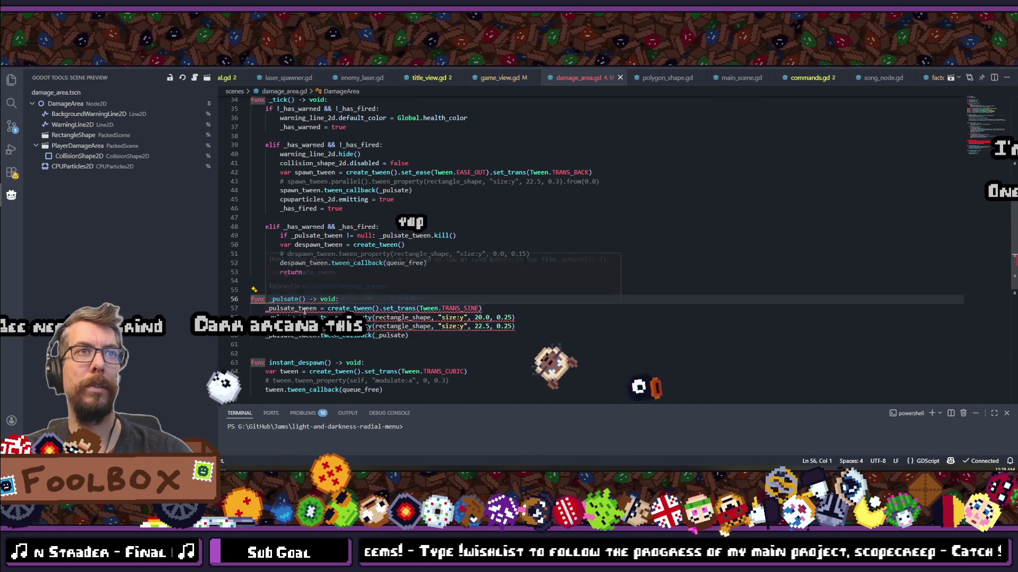
double_click(292, 308)
scroll(326, 283, up, 3)
scroll(326, 283, down, 5)
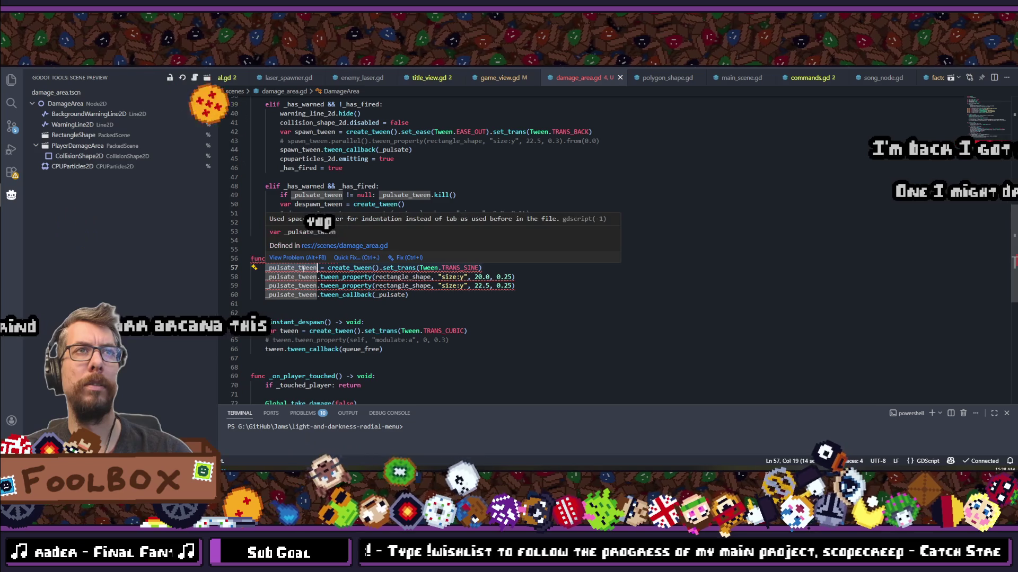
Step: Fix the _pulsate function's indentation with Shift+Tab and check rectangle_shape's usages
mouse_move(443, 296)
mouse_down()
mouse_move(265, 270)
mouse_move(43, 258)
mouse_up()
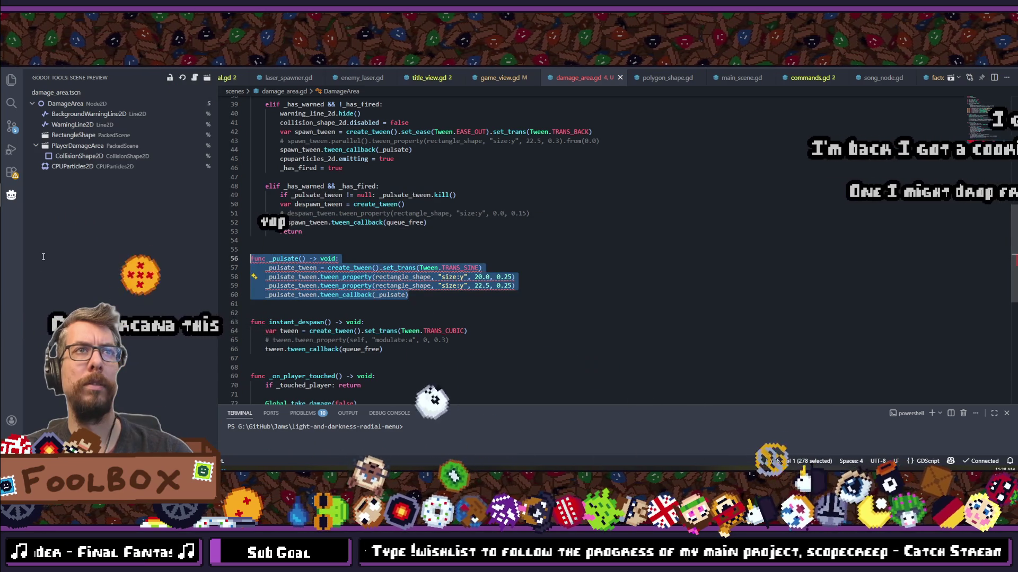
key(shift+Tab)
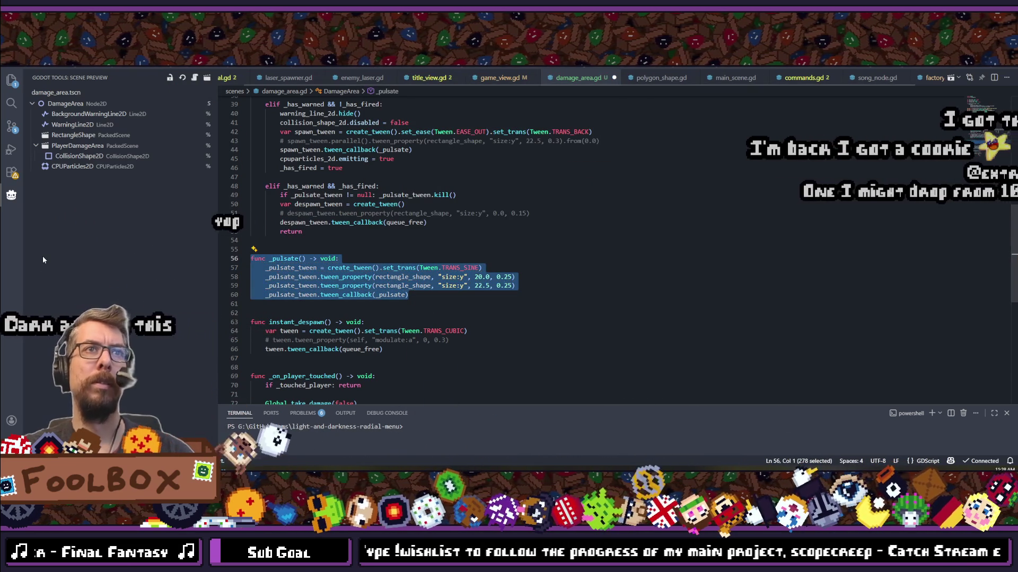
click(494, 303)
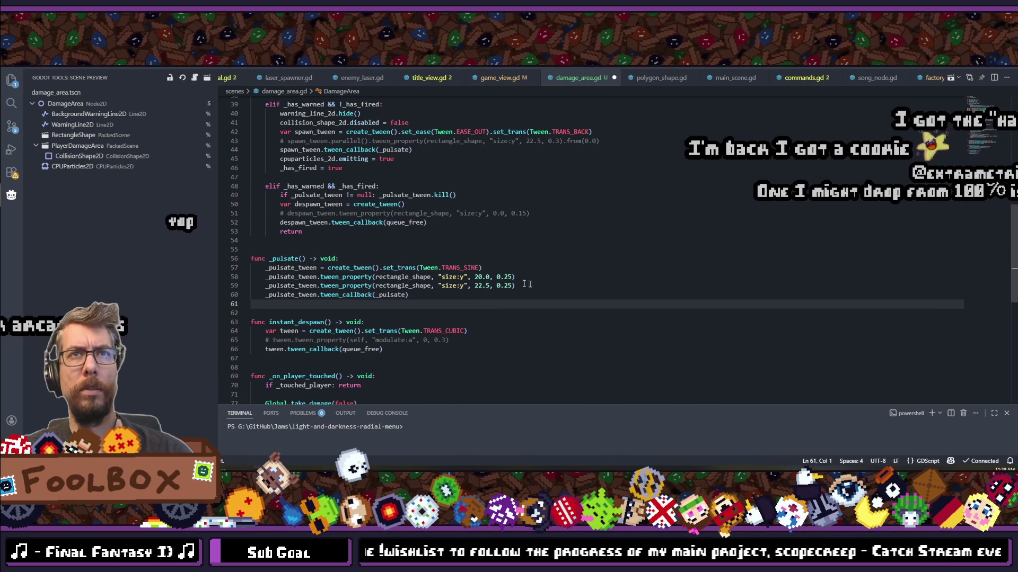
double_click(421, 276)
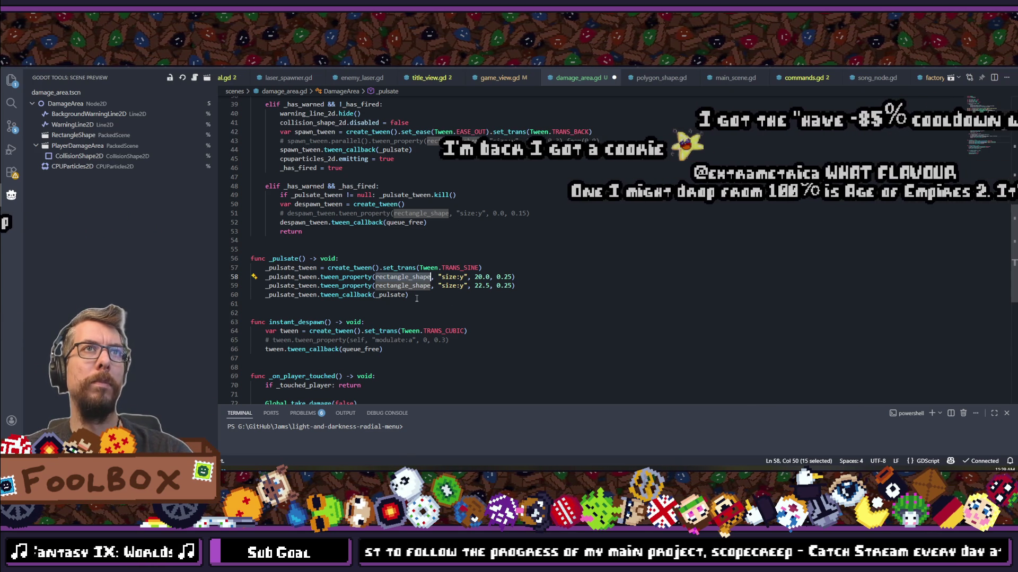
Step: Comment out the whole _pulsate function on lines 56–60
scroll(417, 298, up, 2)
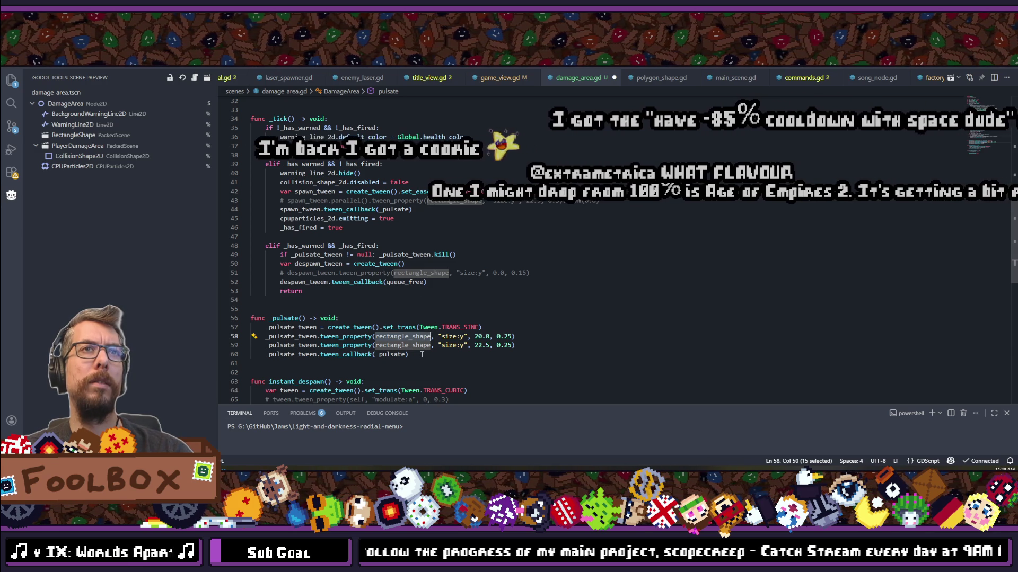
drag(422, 354, 245, 320)
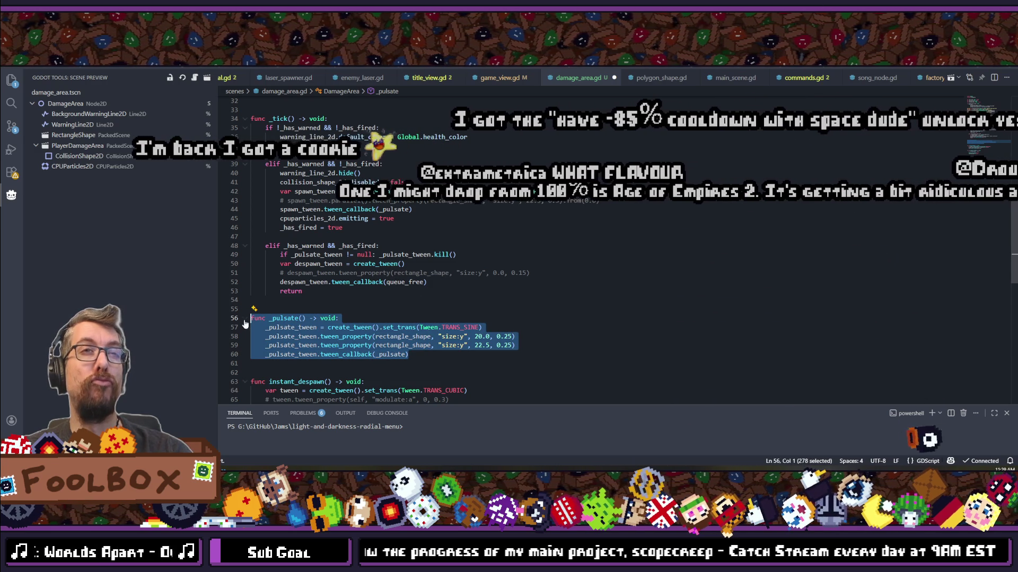
click(421, 209)
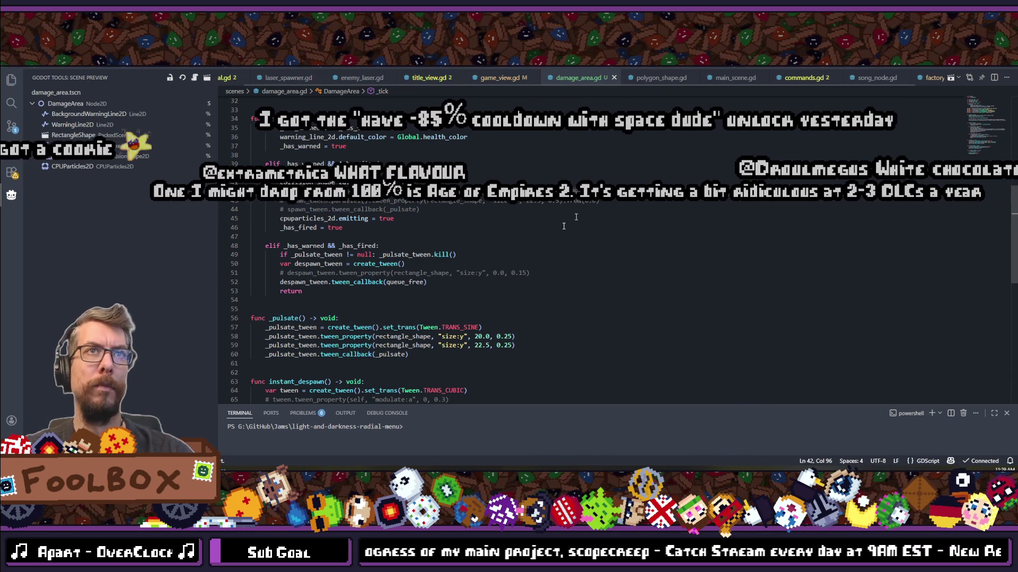
drag(422, 354, 260, 306)
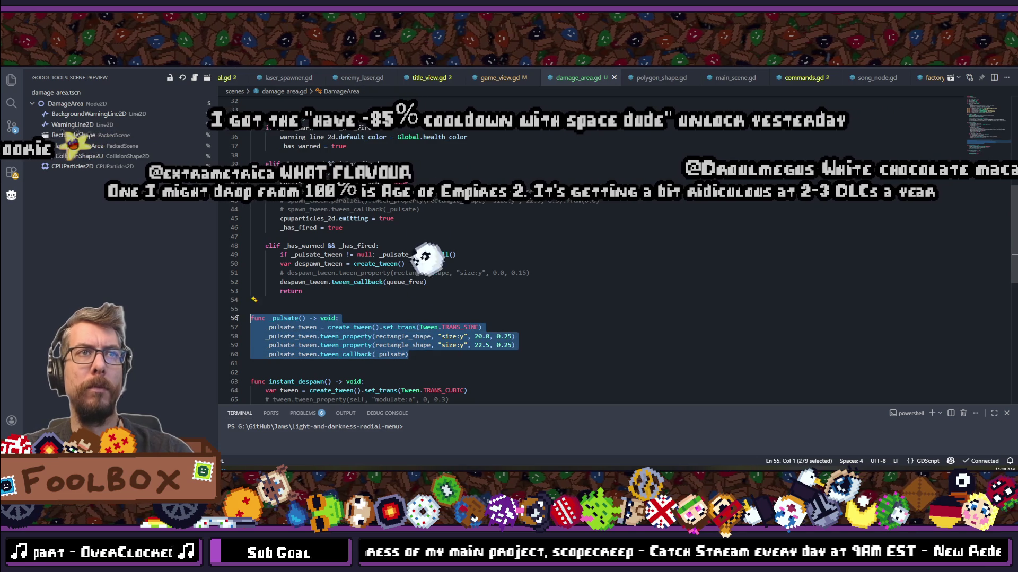
key(ctrl+slash)
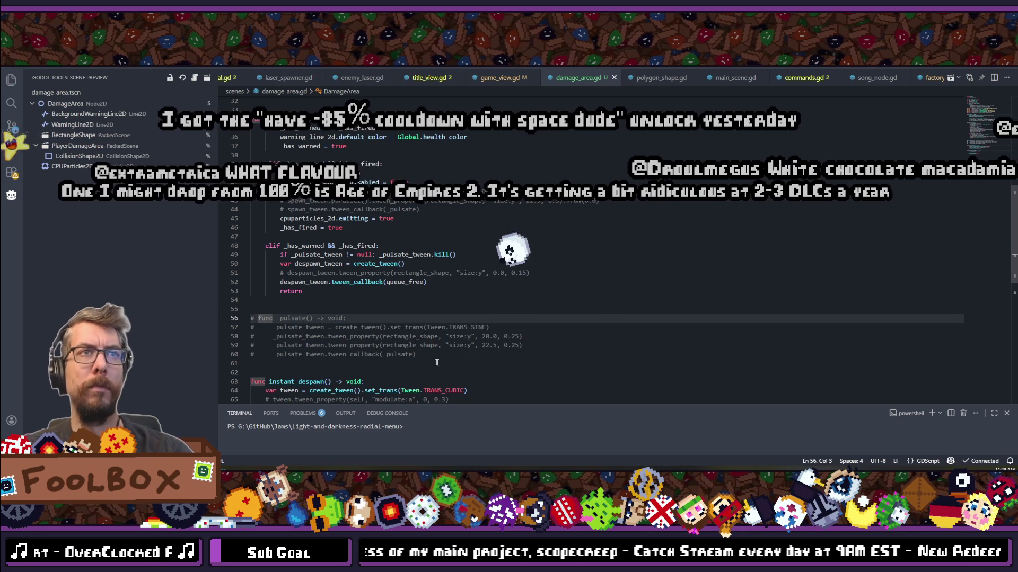
click(430, 345)
Step: Paste a copy of the commented _pulsate block on a new line after 'return'
drag(416, 354, 251, 318)
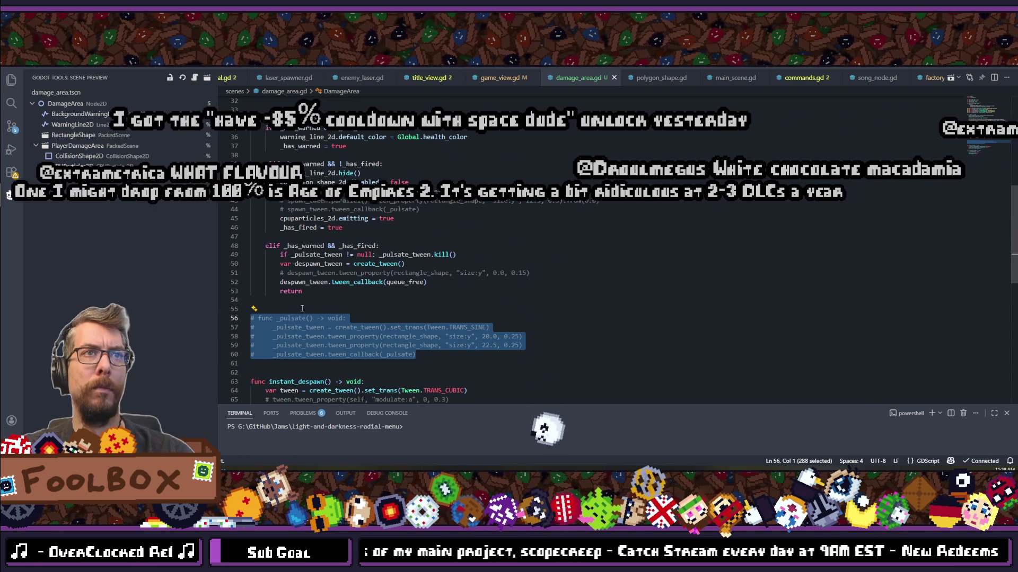
drag(313, 282, 313, 289)
click(320, 291)
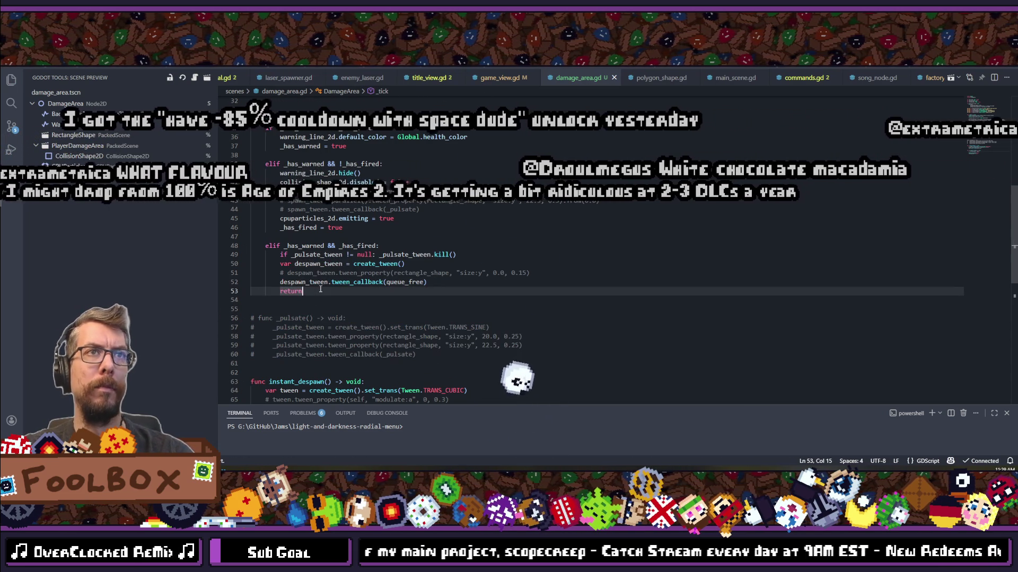
key(Return)
key(ctrl+v)
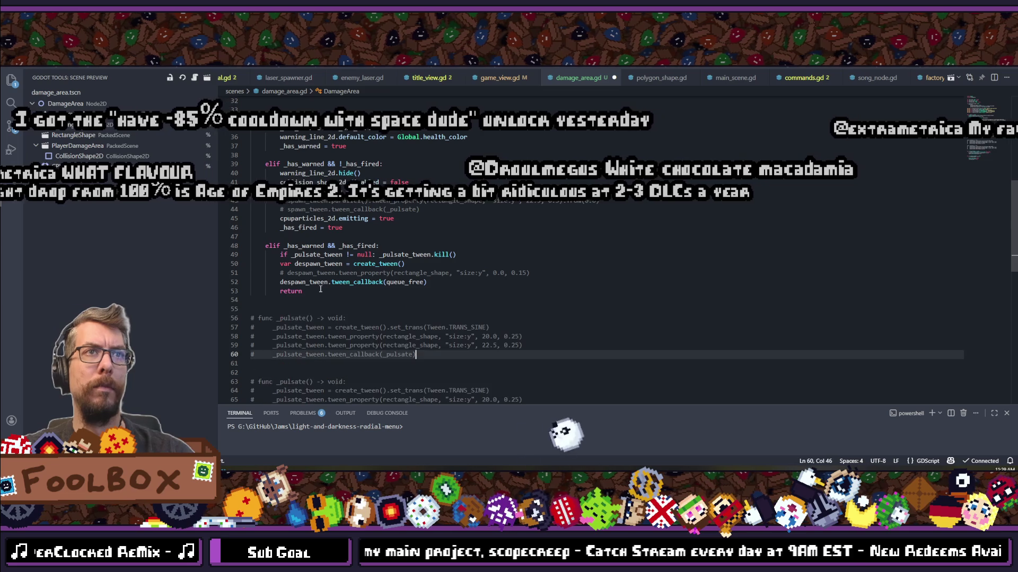
Step: Rename the copied function to _pulsate_line and uncomment it
click(310, 318)
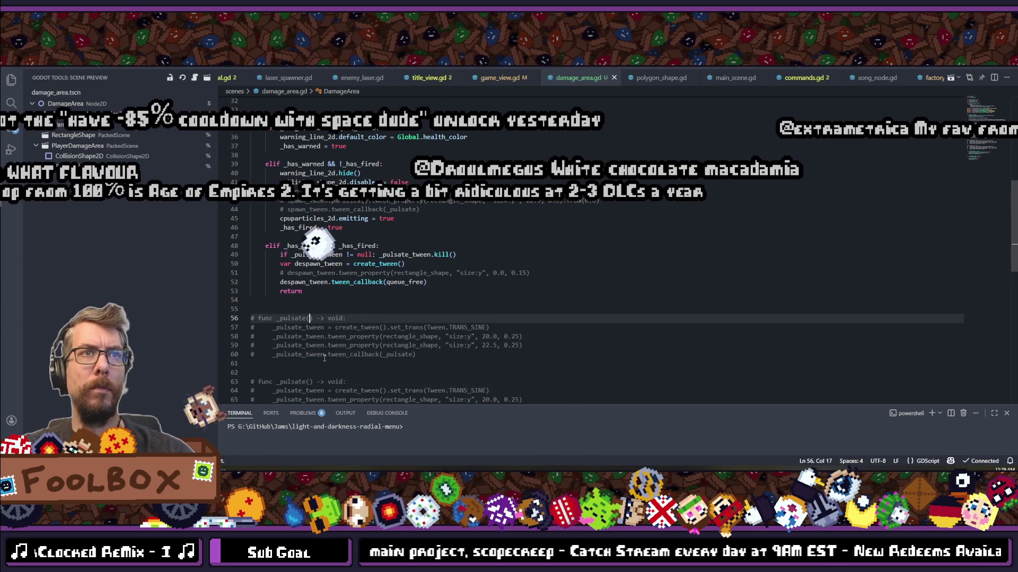
text(_line)
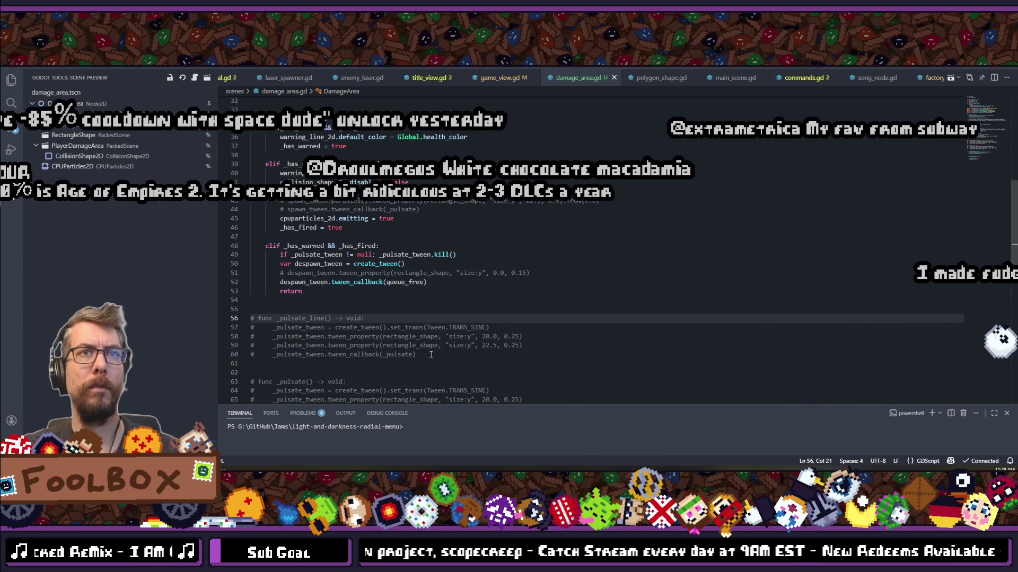
drag(432, 361, 252, 318)
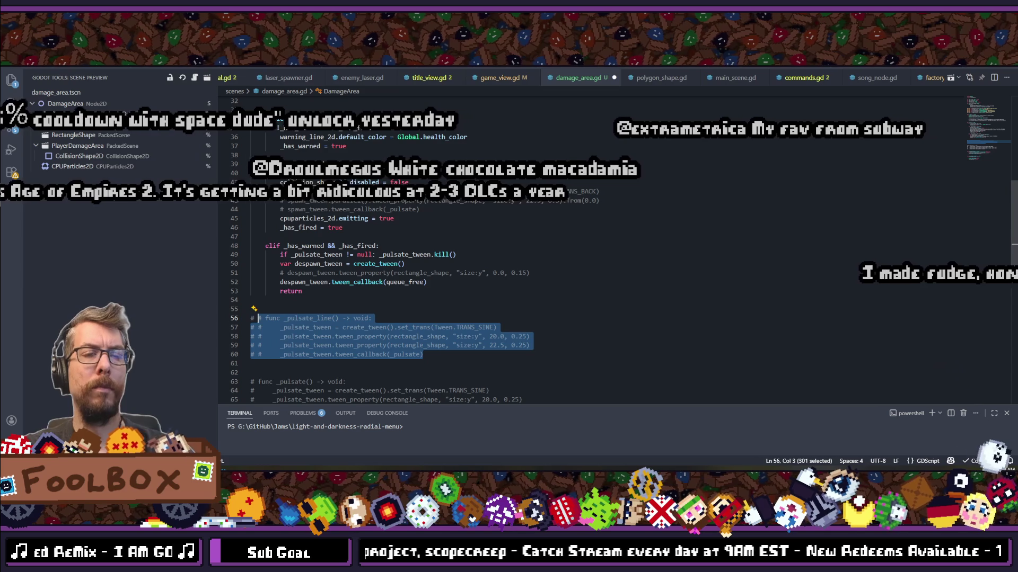
key(ctrl+slash)
key(Escape)
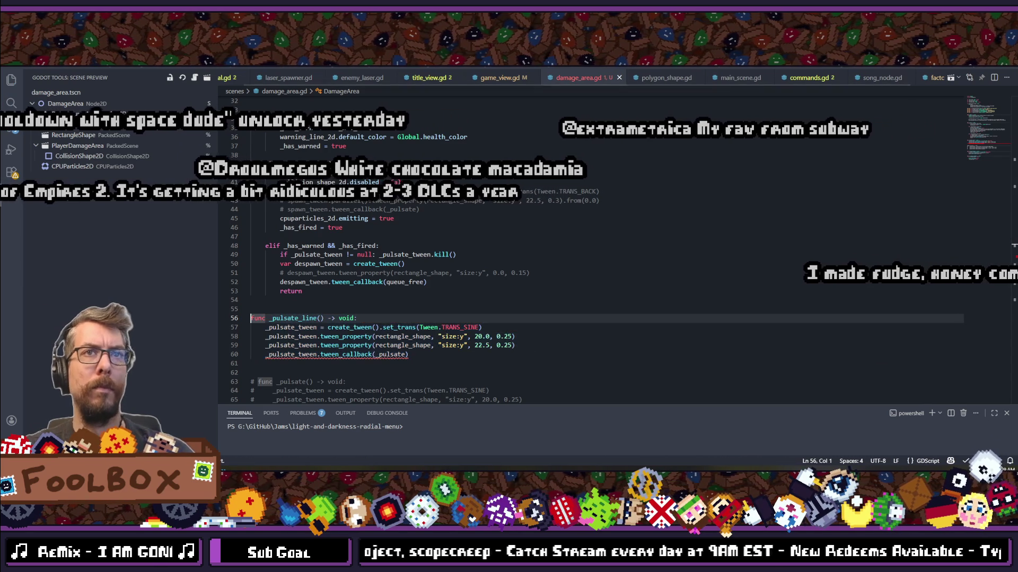
Step: Replace rectangle_shape with warning_line_2d in _pulsate_line's first tween call
double_click(401, 336)
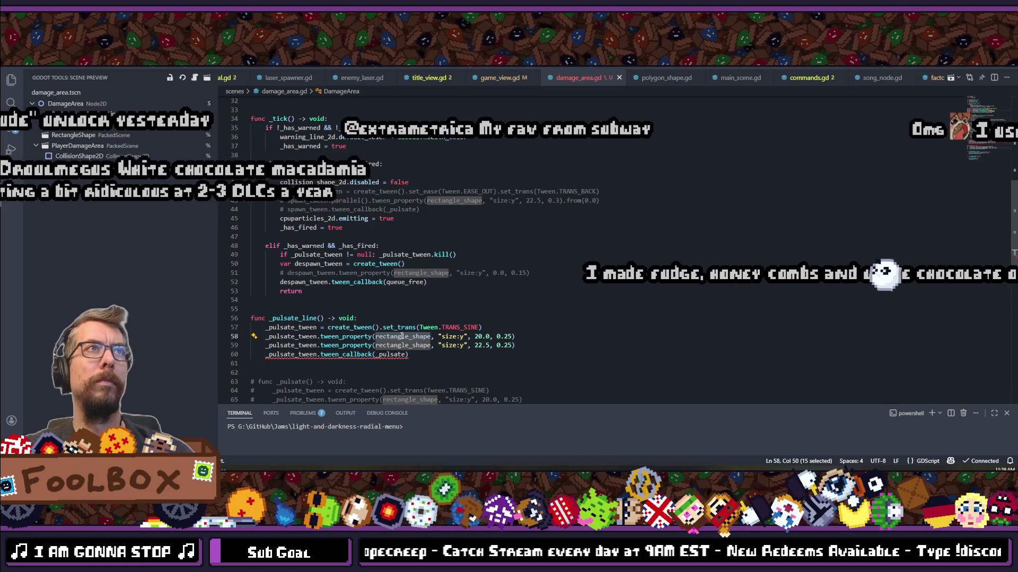
text(warni)
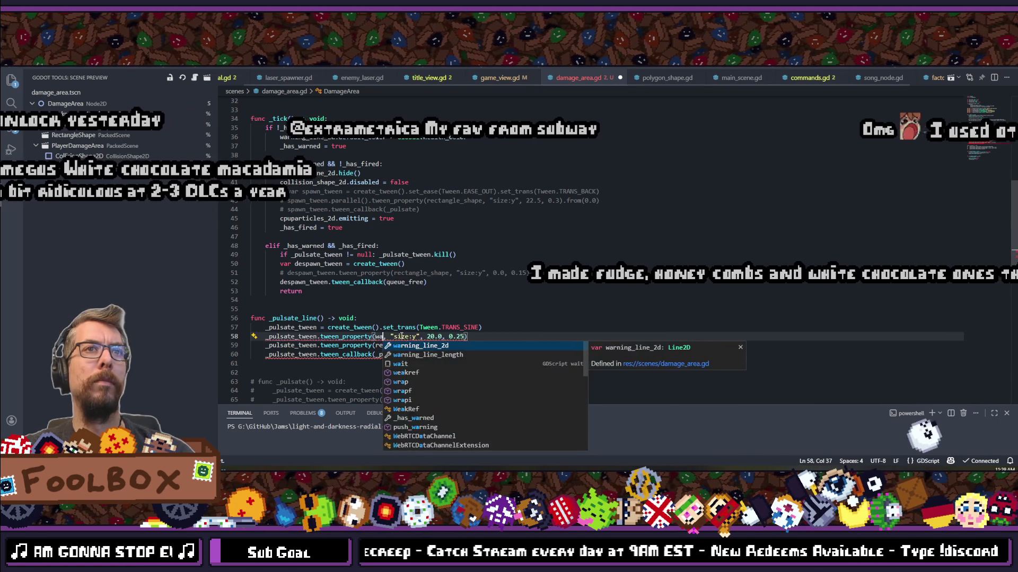
key(Tab)
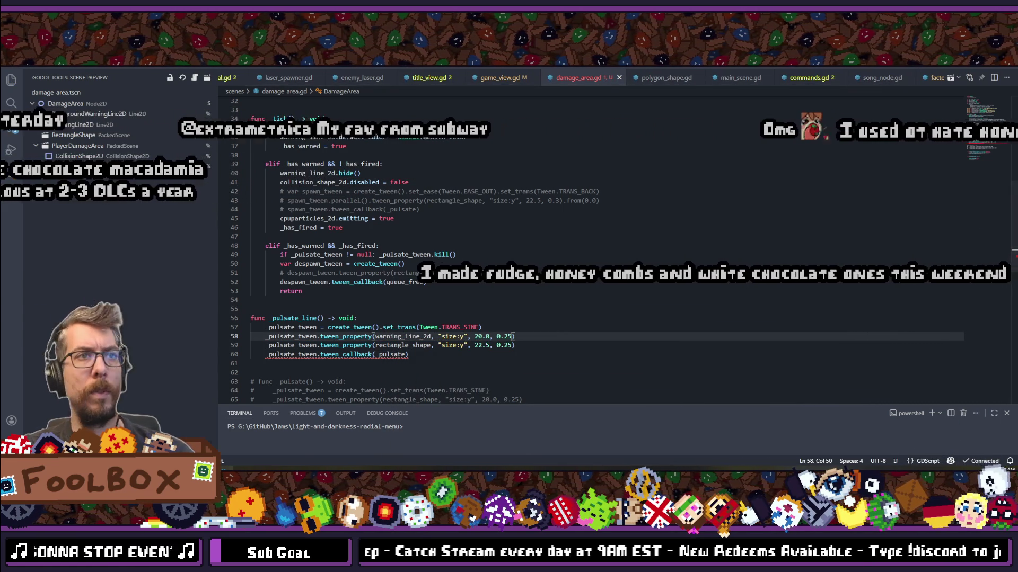
key(alt+Tab)
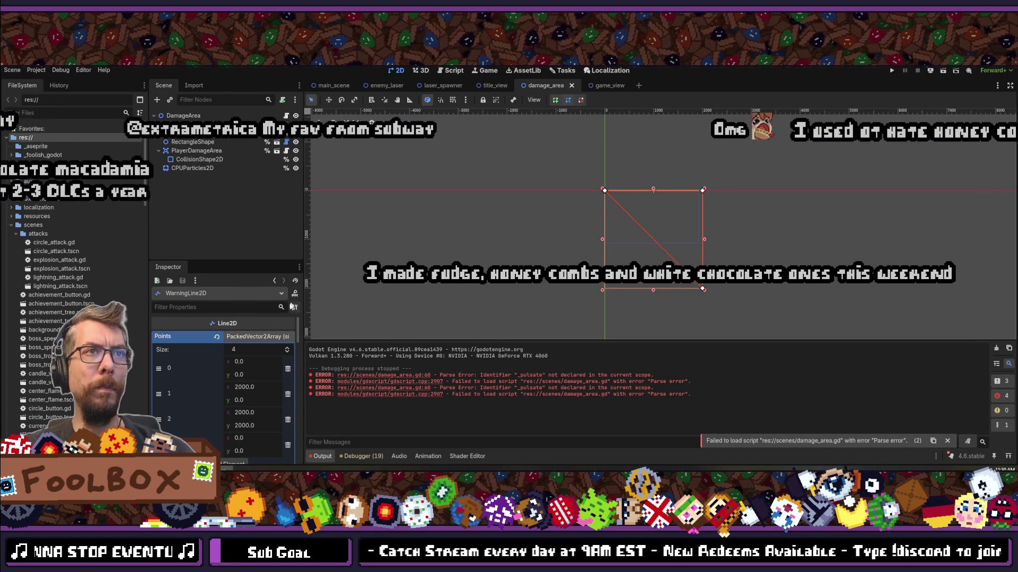
scroll(278, 371, down, 4)
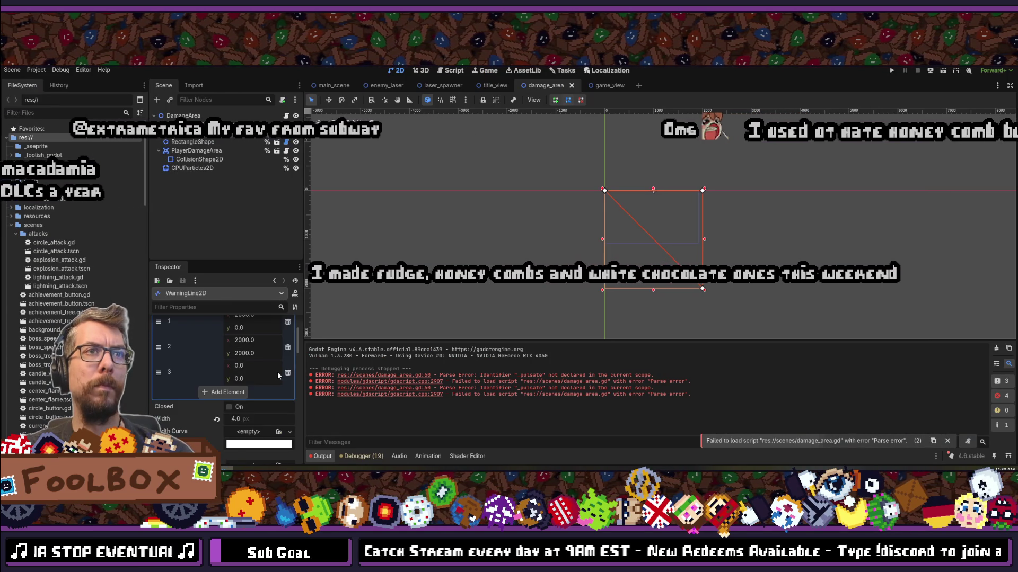
key(alt+Tab)
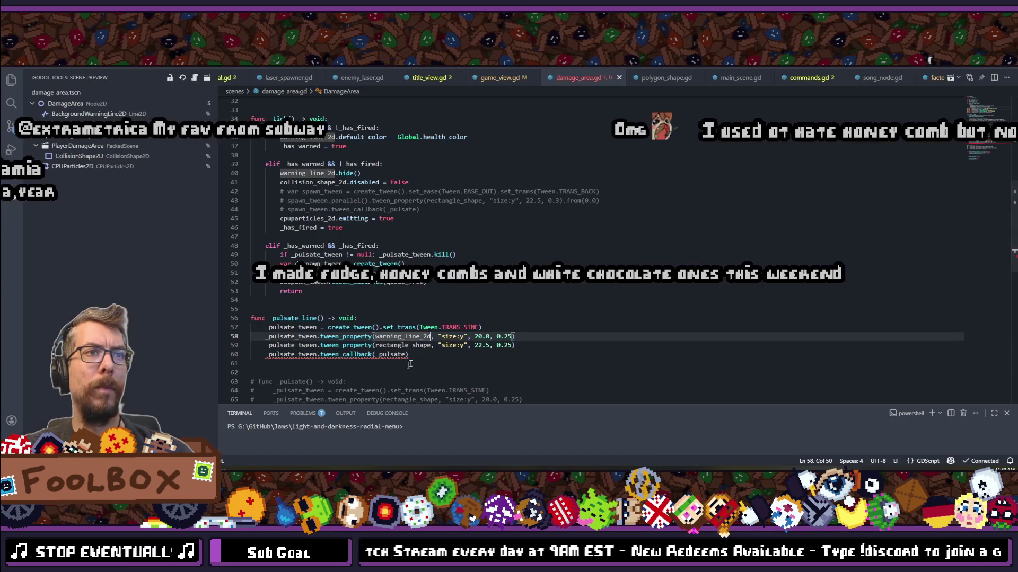
Step: Make the first _pulsate_line tween animate warning_line_2d's width to 5.0 instead of size:y 20.0
drag(463, 336, 436, 336)
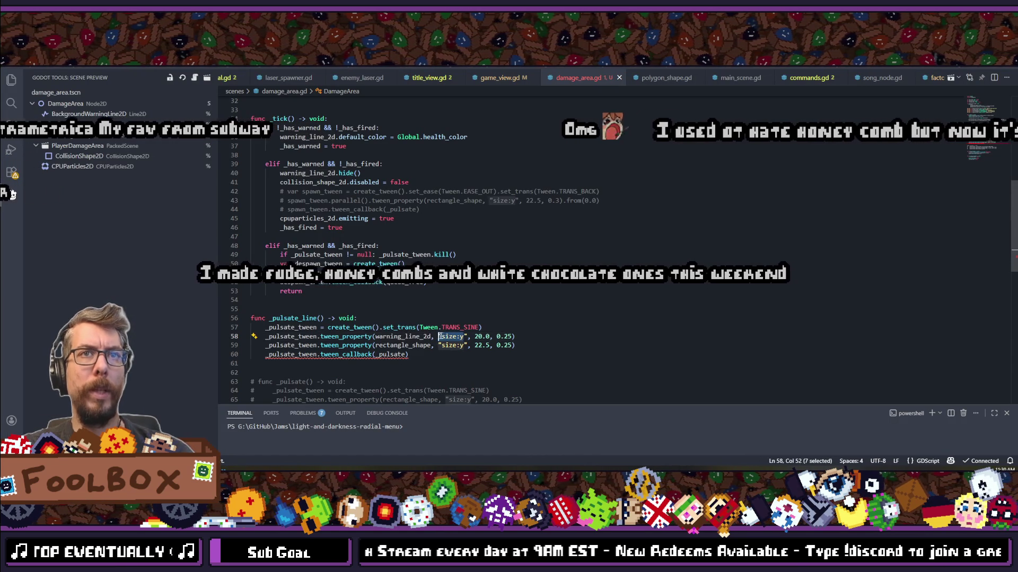
text(width)
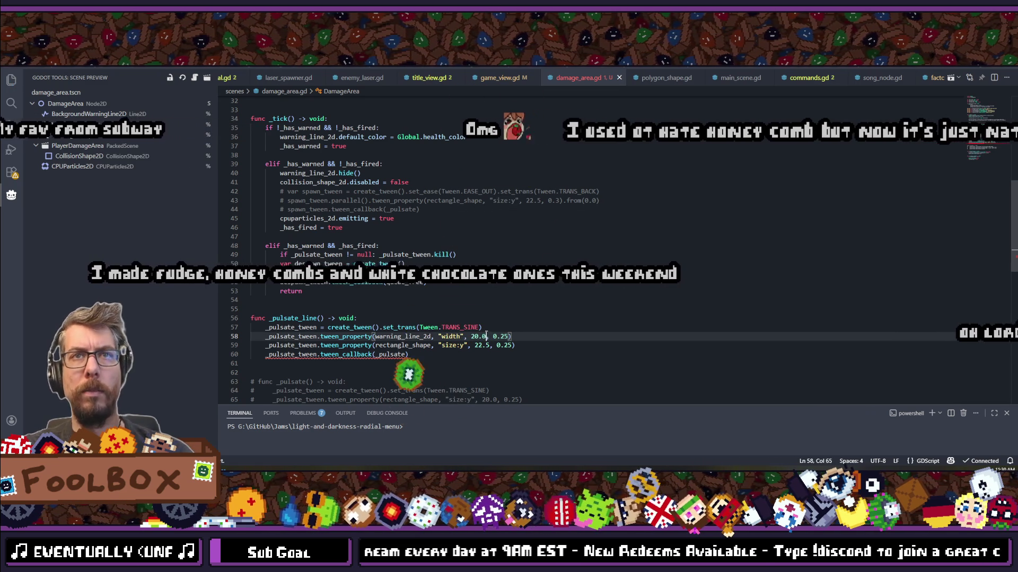
drag(486, 336, 471, 336)
text(5.0)
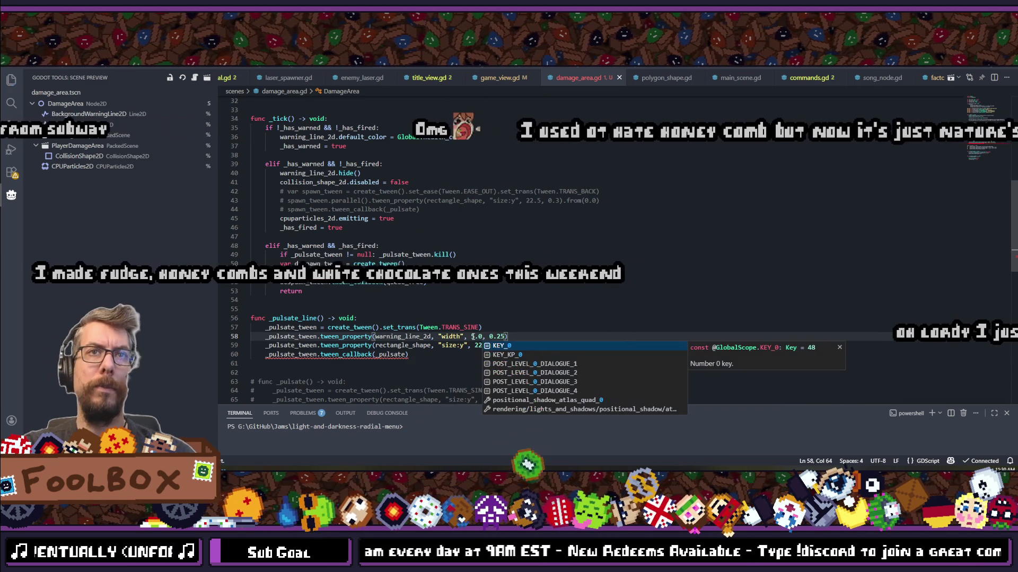
drag(375, 337, 465, 345)
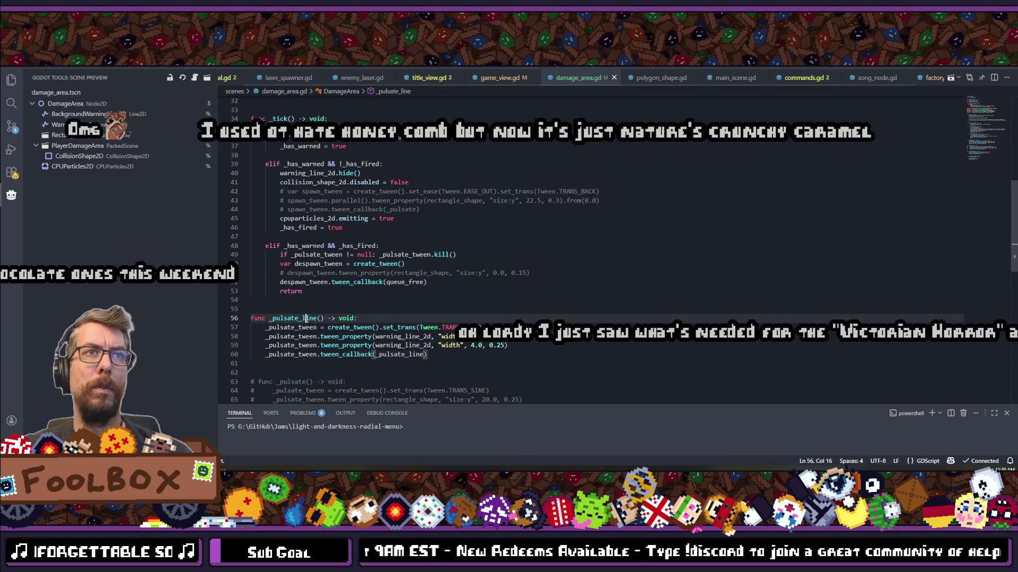
Step: Insert a _pulsate_line call in _ready with a blank line above it
scroll(471, 286, up, 7)
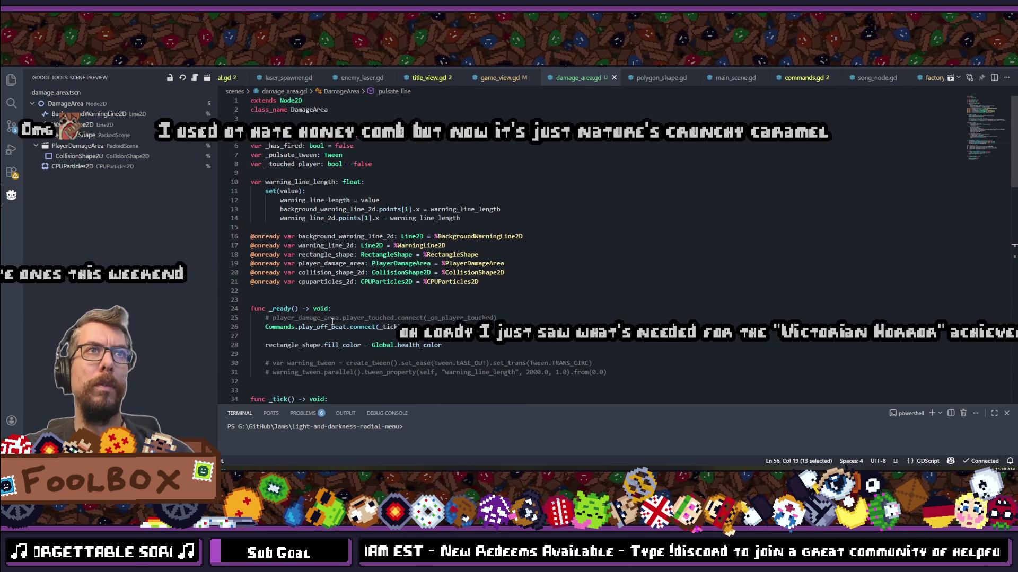
click(456, 247)
key(Return)
text(_pulsate_line)
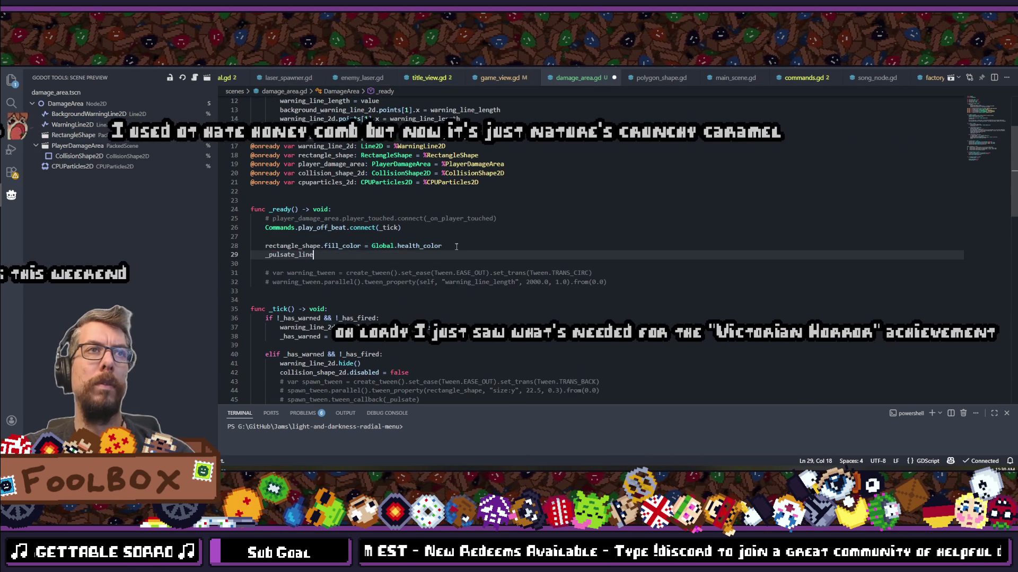
key(ctrl+shift+Return)
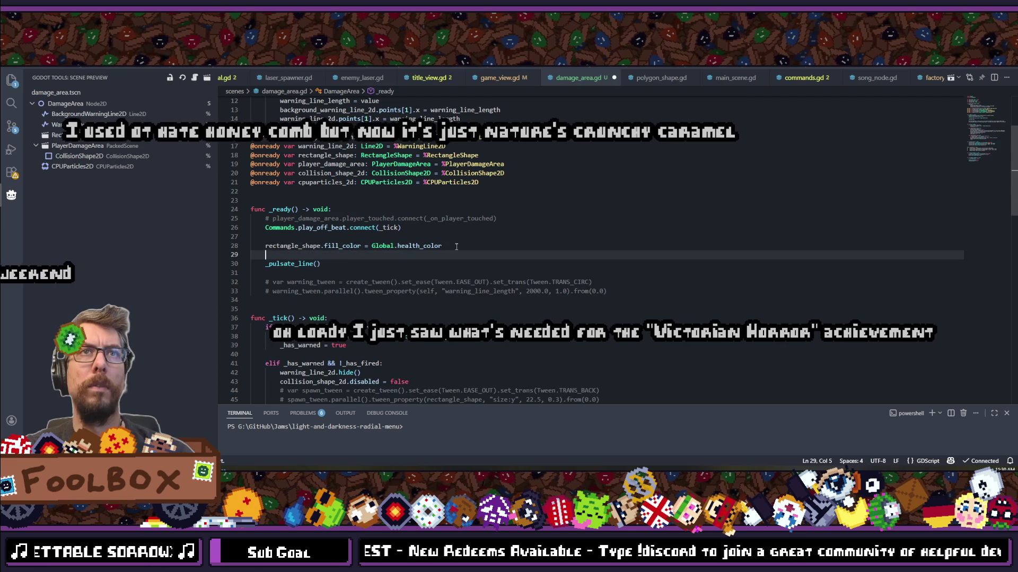
click(499, 219)
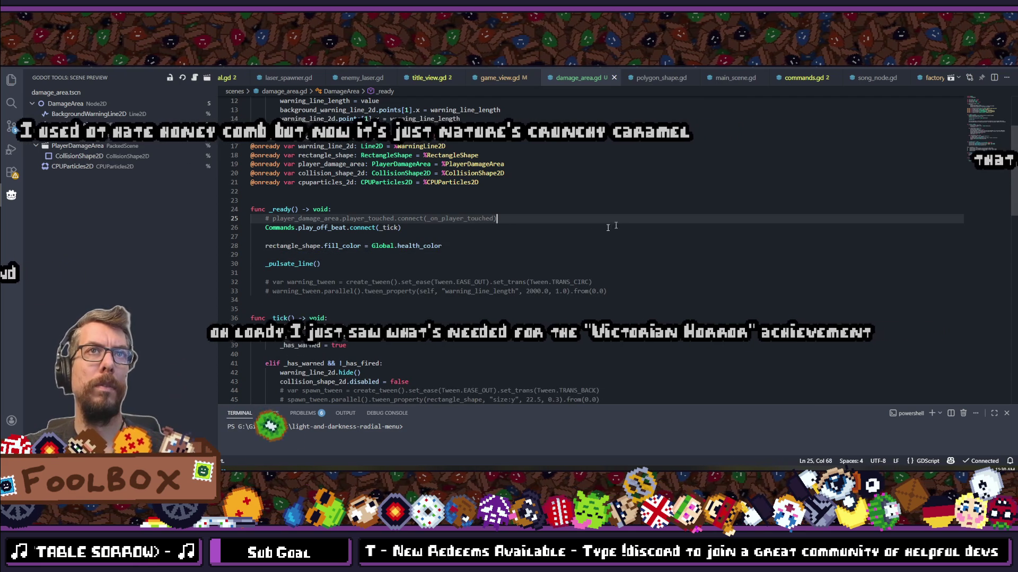
scroll(402, 232, down, 11)
scroll(403, 231, up, 6)
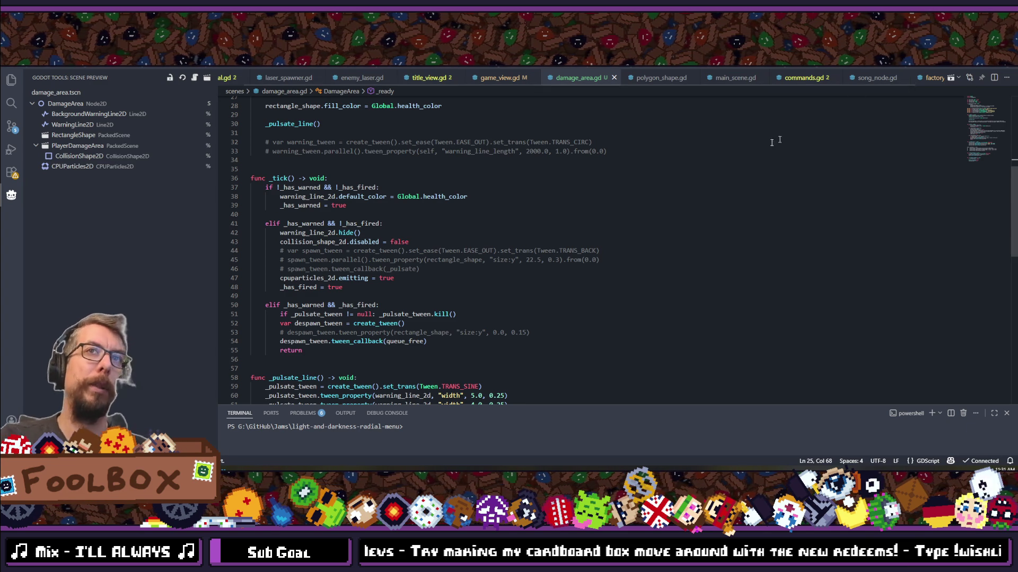
scroll(482, 217, down, 4)
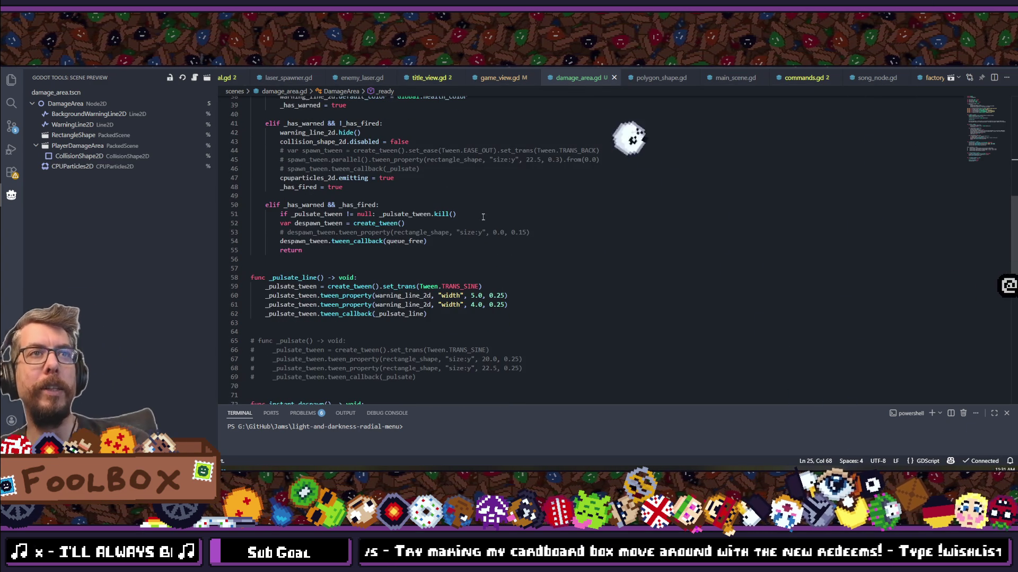
Step: Scroll through damage_area.gd to review it, then return to the Godot editor
scroll(483, 217, down, 2)
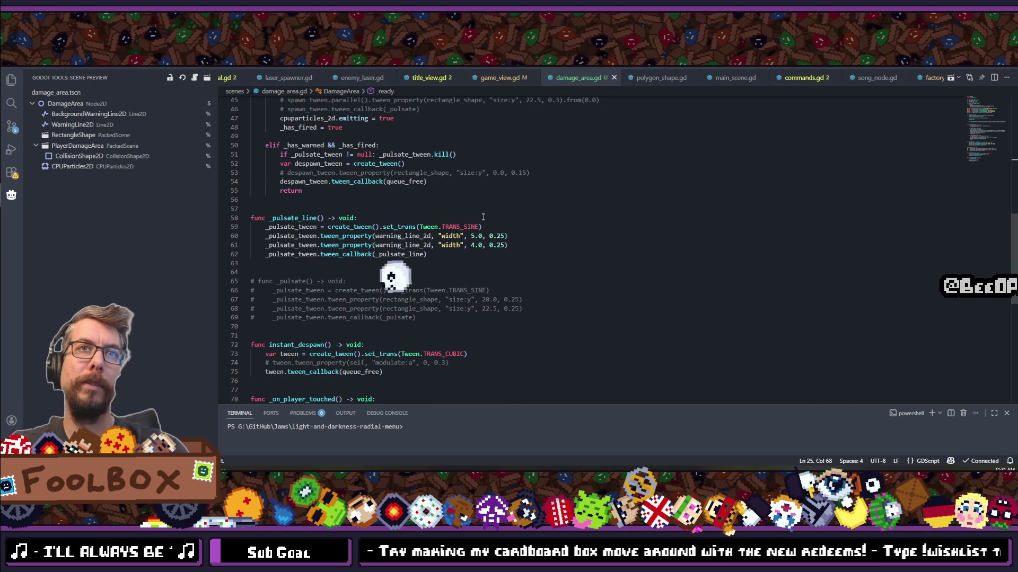
scroll(483, 217, down, 3)
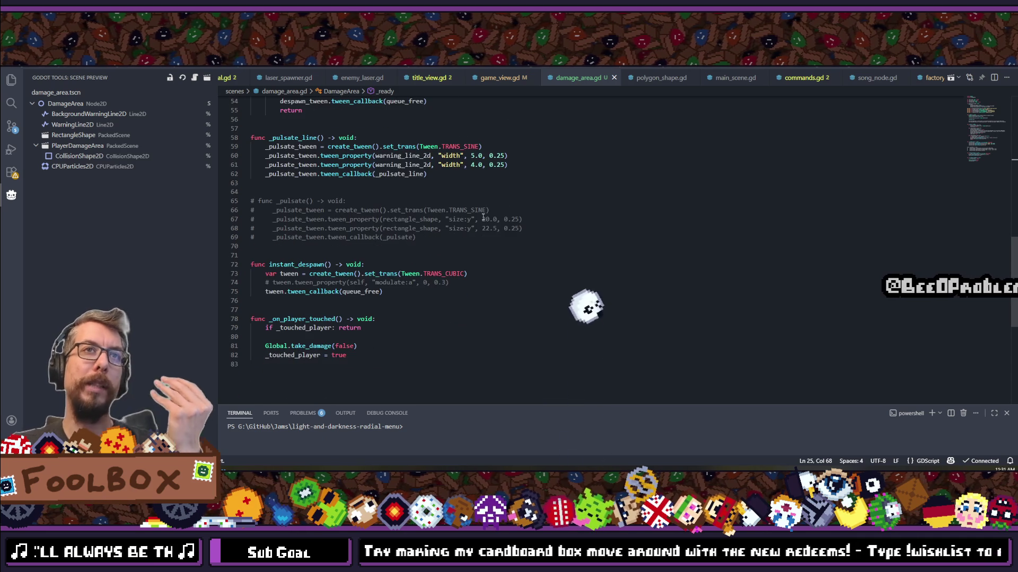
scroll(483, 217, up, 4)
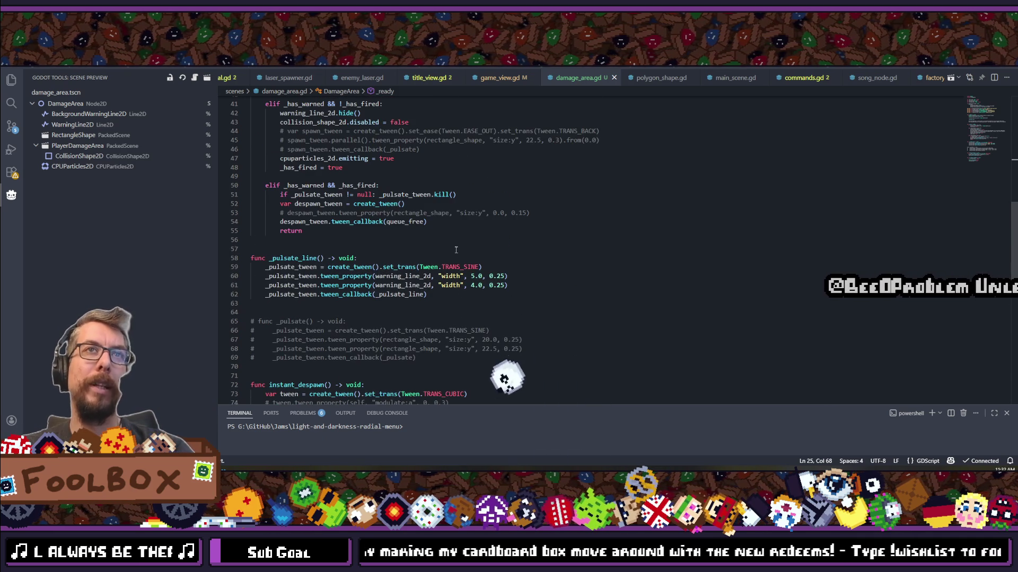
scroll(456, 249, up, 9)
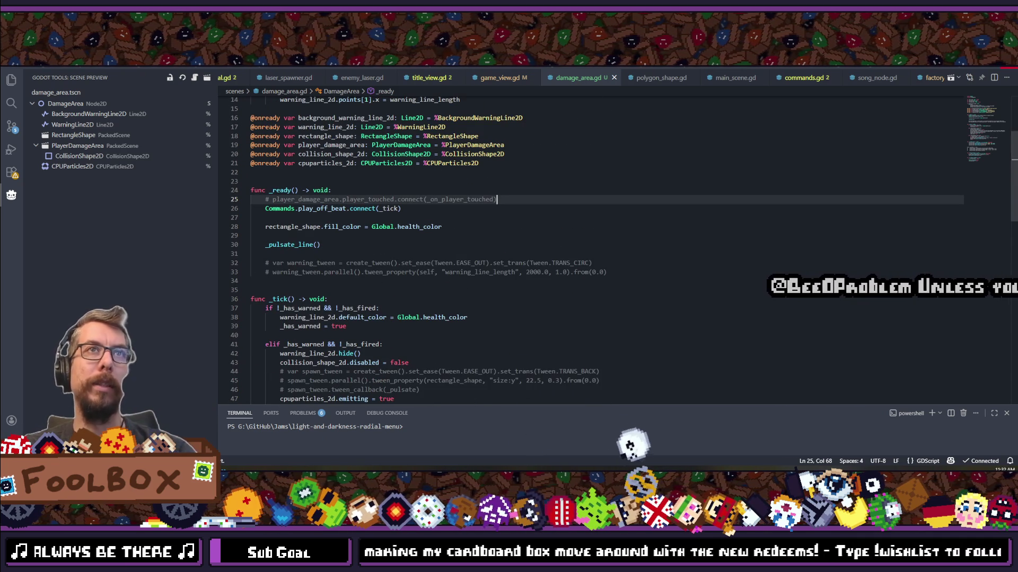
key(alt+Tab)
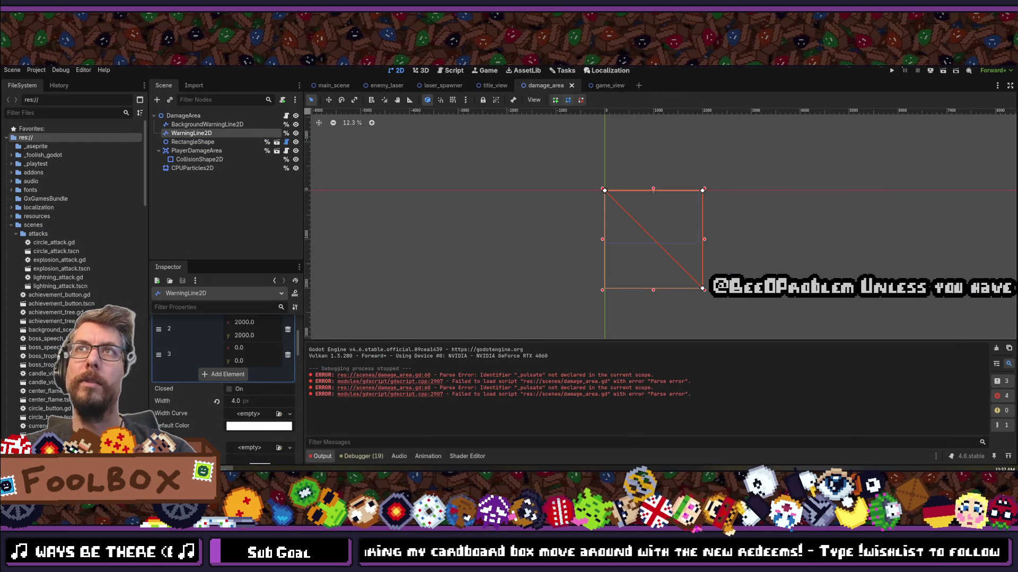
Step: Run the project, continue the saved game, start an exorcism run, then stop the game
key(F5)
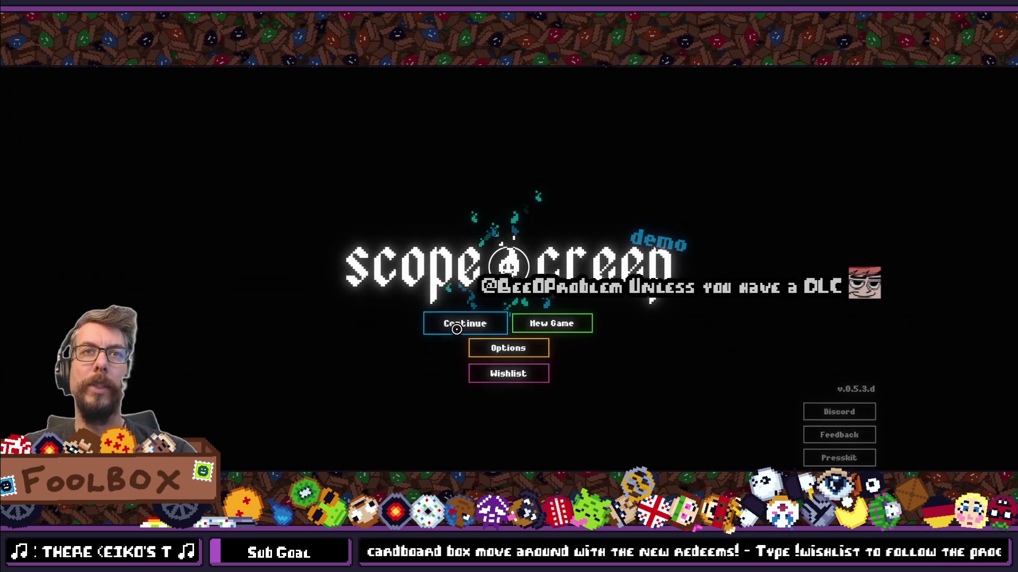
click(456, 329)
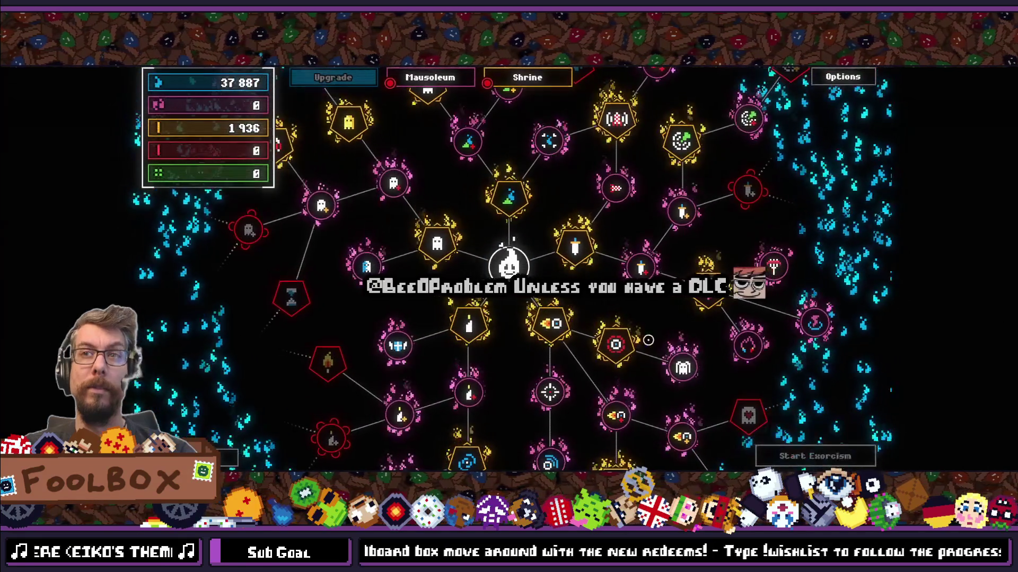
click(769, 455)
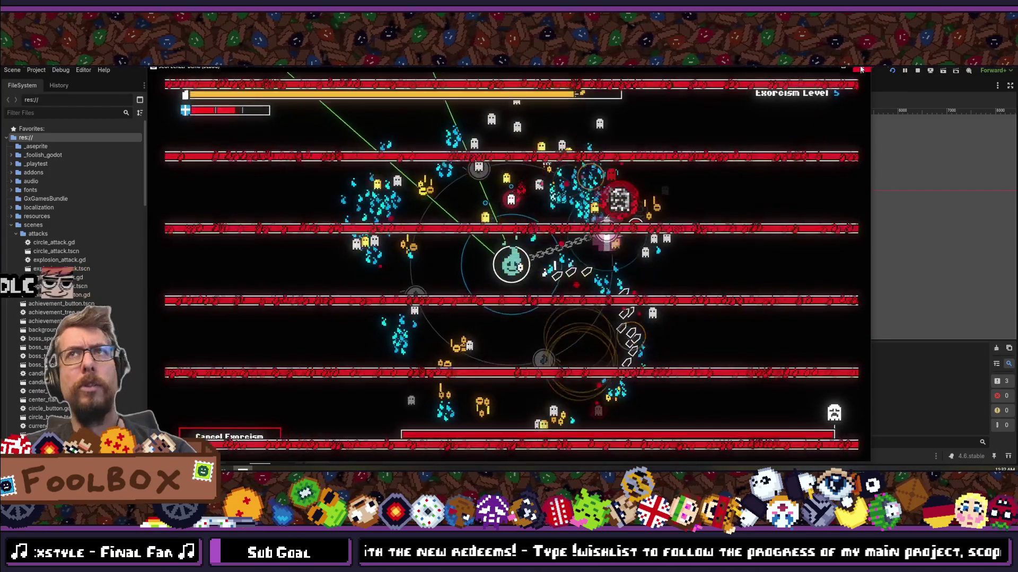
click(861, 67)
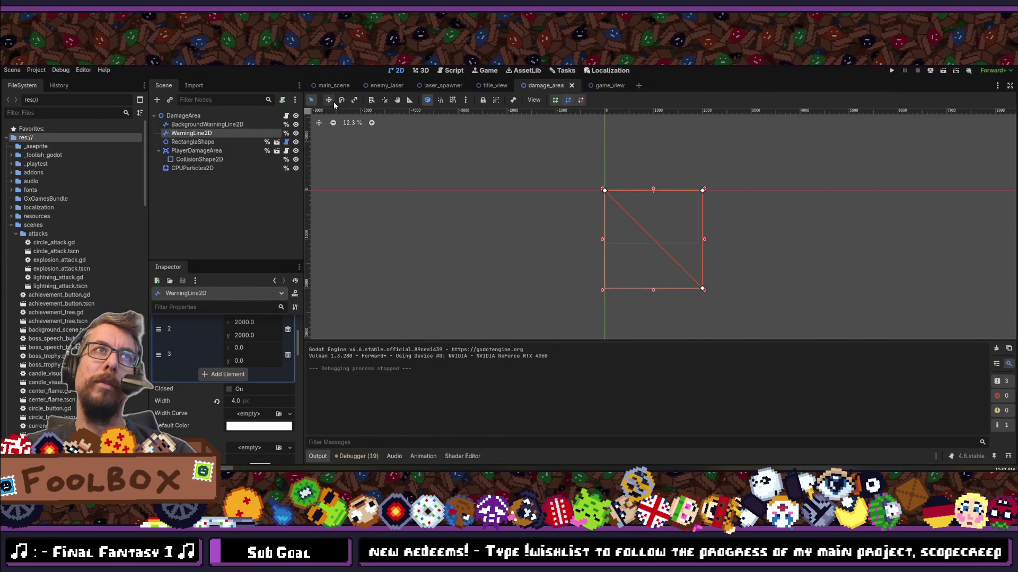
click(751, 178)
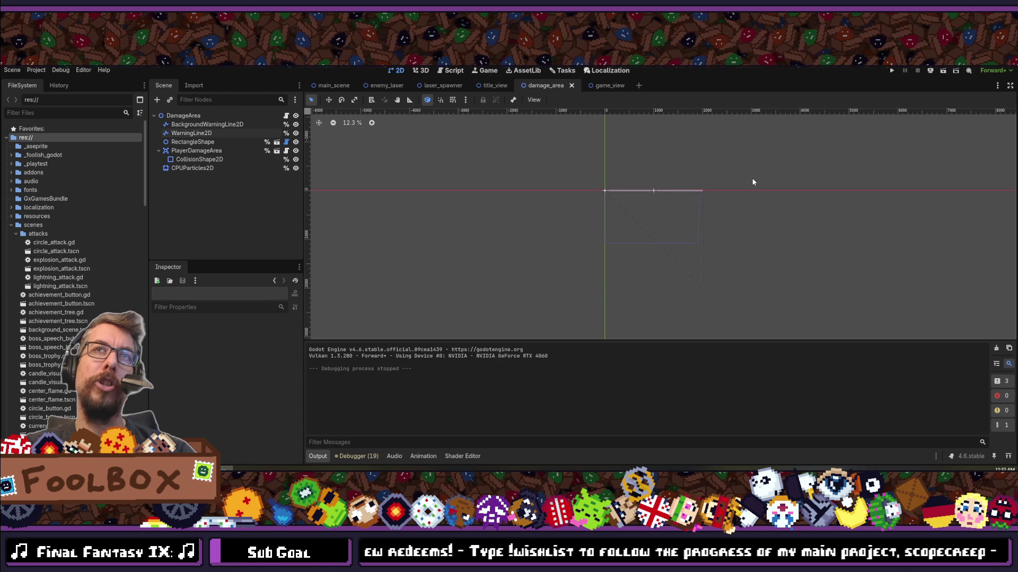
scroll(689, 214, up, 7)
scroll(451, 222, up, 5)
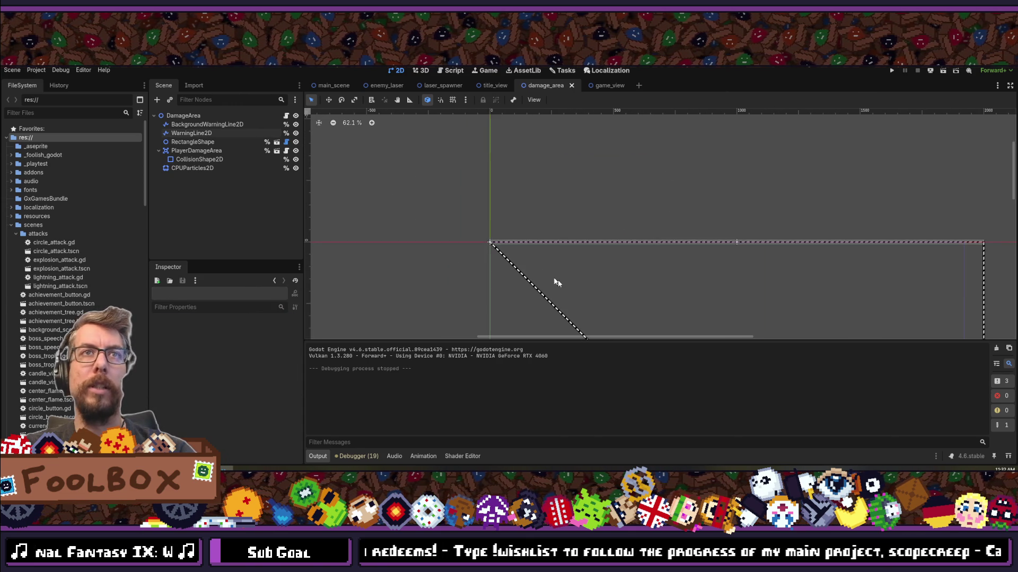
click(199, 133)
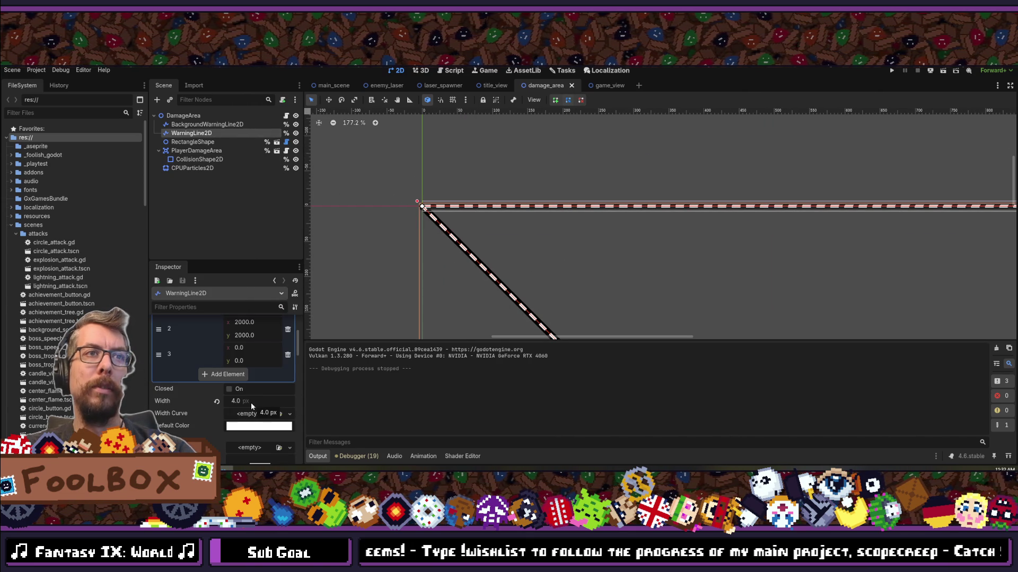
text(4.16)
key(Return)
mouse_move(239, 401)
mouse_down()
mouse_move(269, 401)
mouse_move(237, 390)
mouse_move(257, 401)
mouse_up()
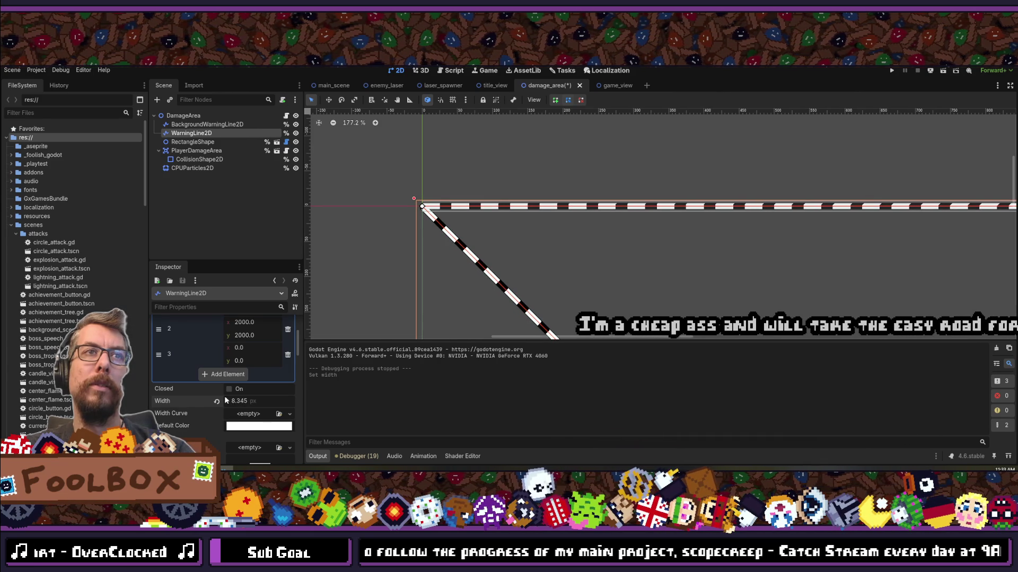
key(ctrl+z)
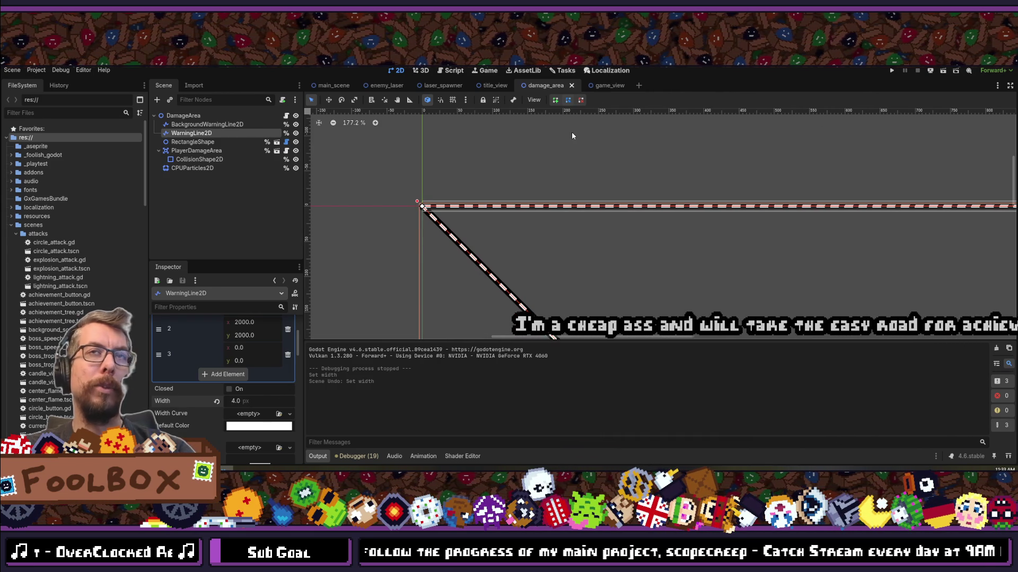
click(572, 165)
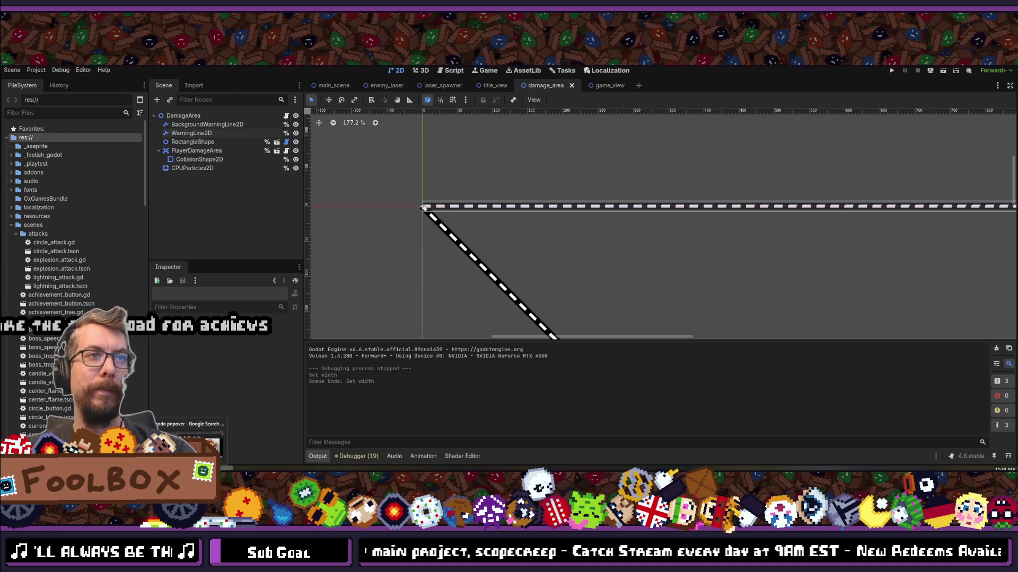
key(alt+Tab)
key(alt+Tab)
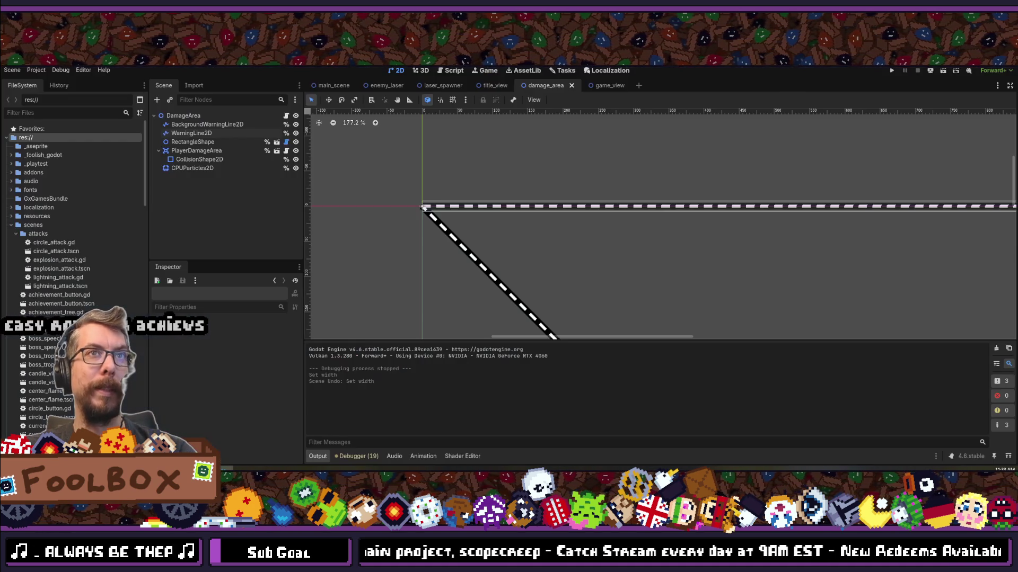
scroll(518, 217, down, 5)
scroll(519, 234, up, 9)
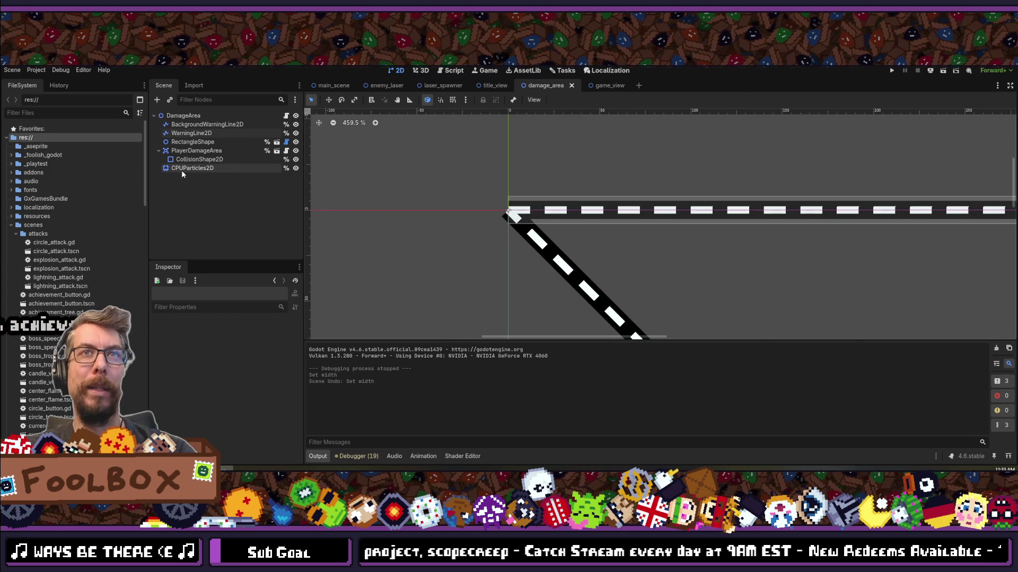
Step: Make the WarningLine2D a closed loop and set its width back to 4 px
click(191, 133)
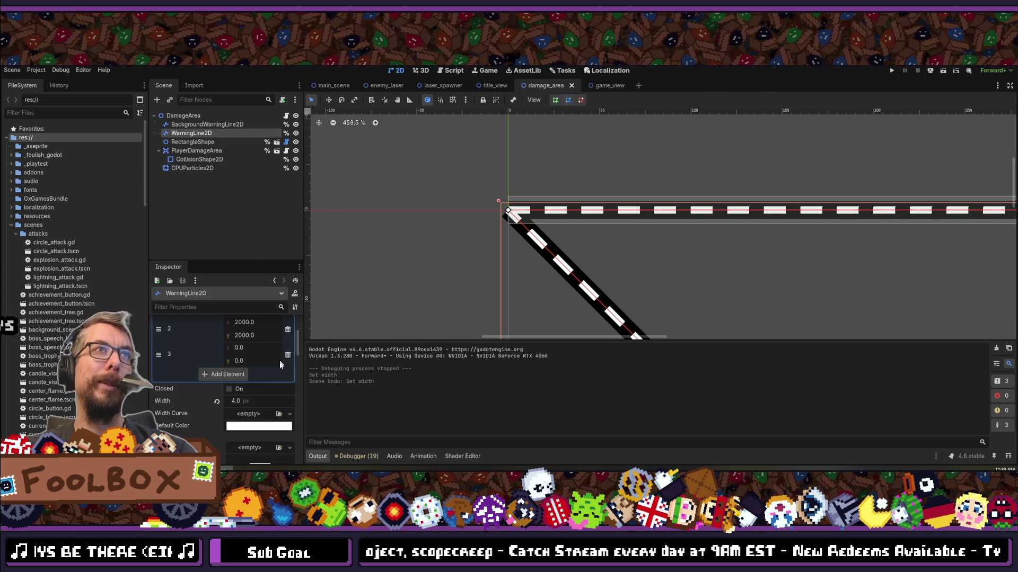
click(230, 389)
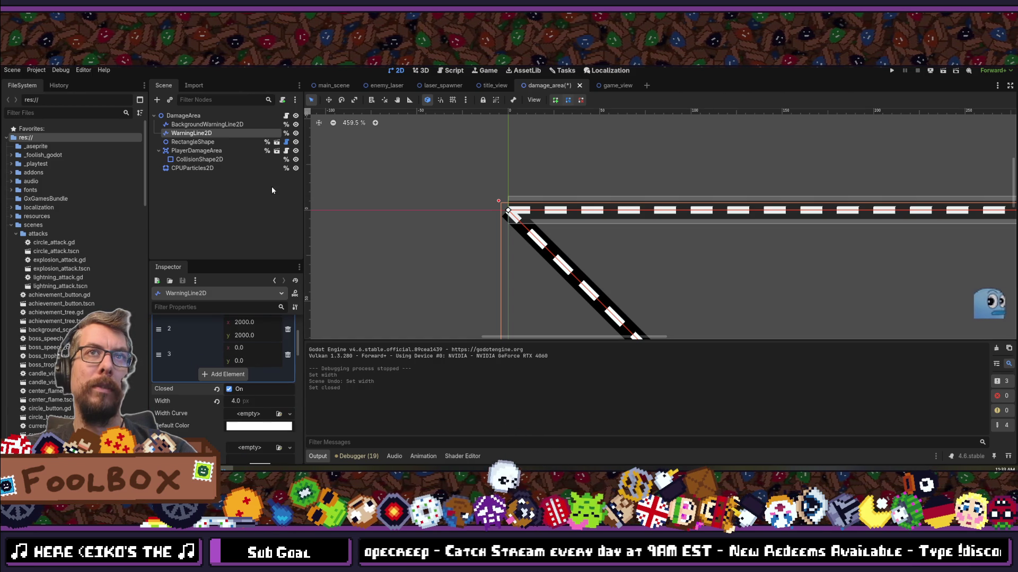
drag(240, 403, 247, 403)
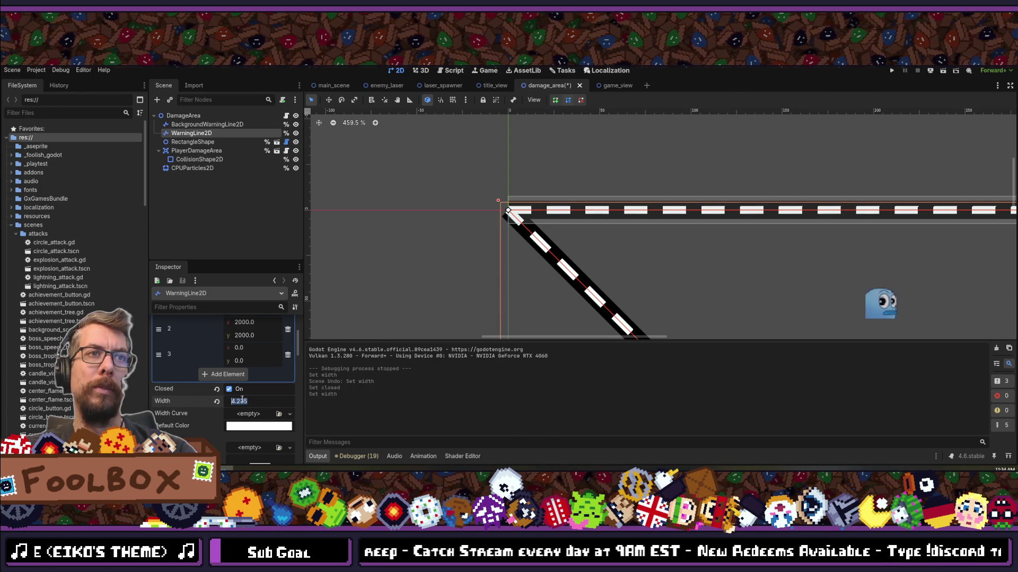
text(4)
key(Return)
scroll(242, 399, down, 3)
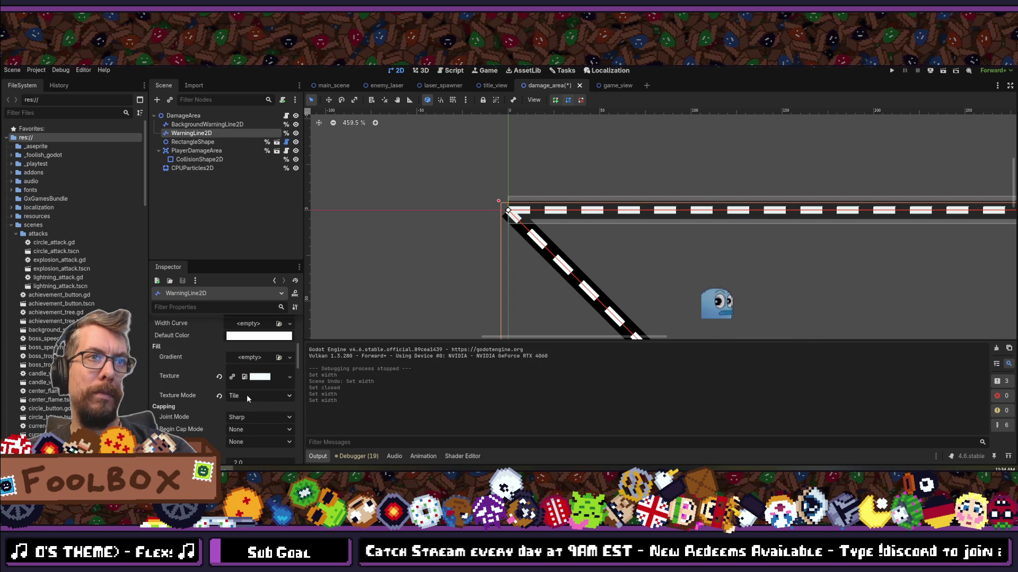
Step: Try a Round begin cap, then Bevel and Round joints, and revert the joints to Sharp
click(257, 429)
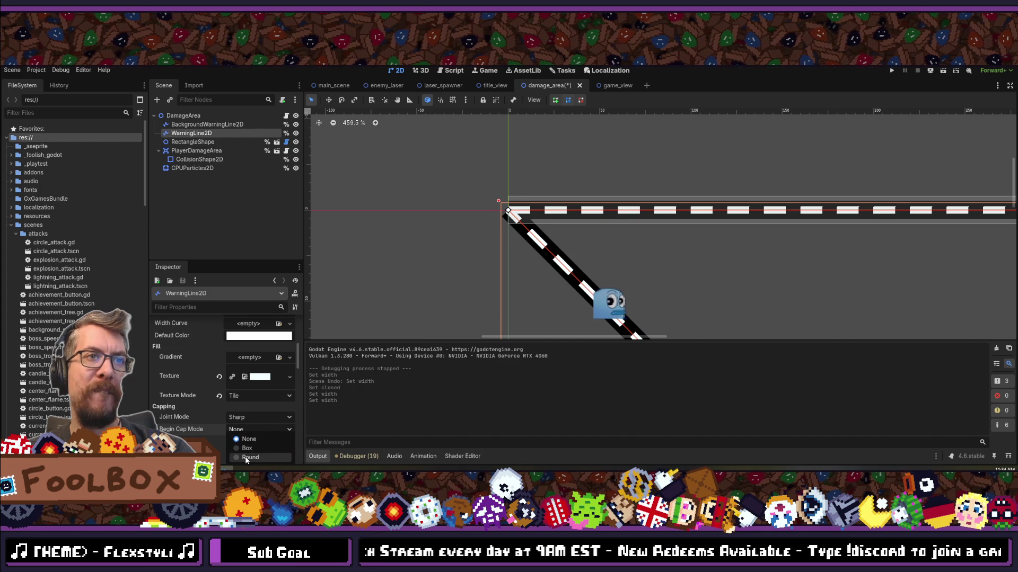
click(248, 457)
click(248, 419)
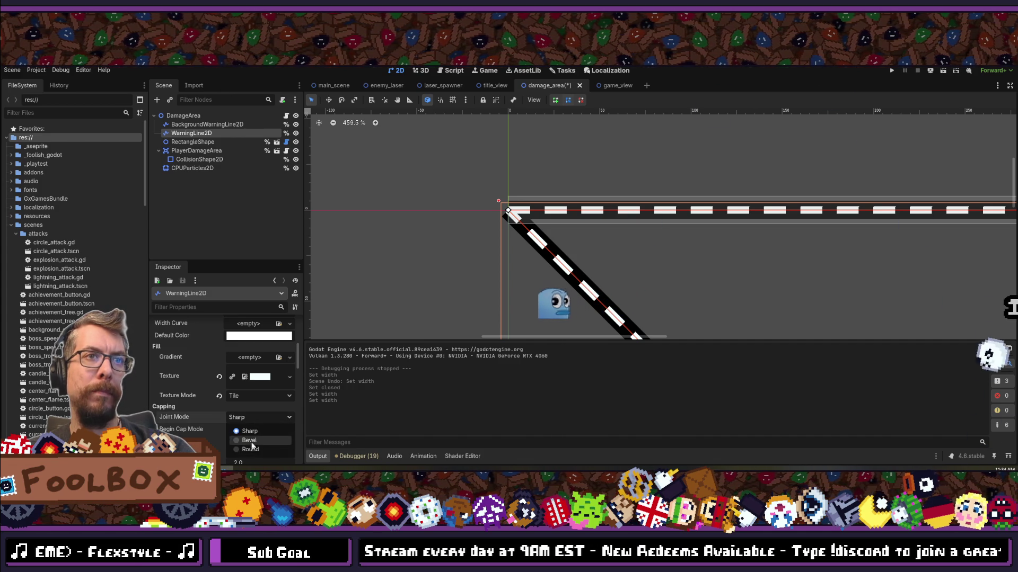
click(250, 440)
click(252, 416)
click(253, 450)
click(220, 417)
Step: Give the warning line Round begin and end caps, then revert both cap modes to None
click(242, 428)
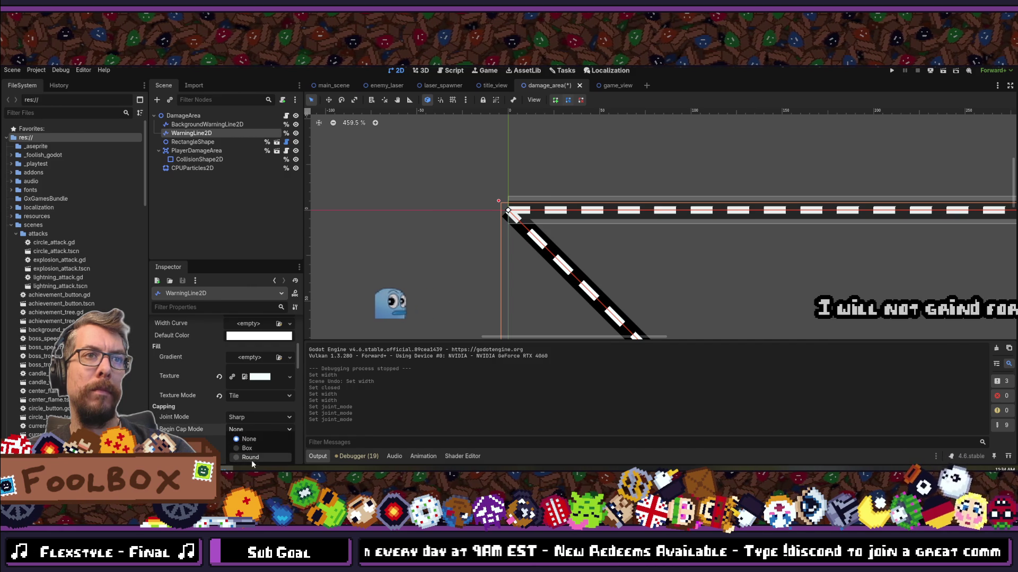
click(251, 440)
click(255, 459)
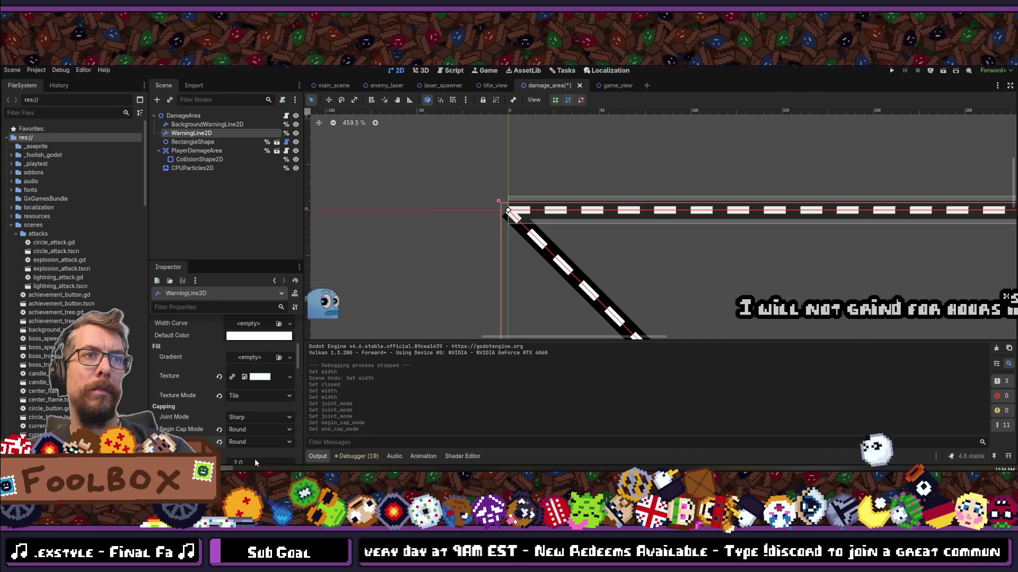
click(219, 429)
click(220, 443)
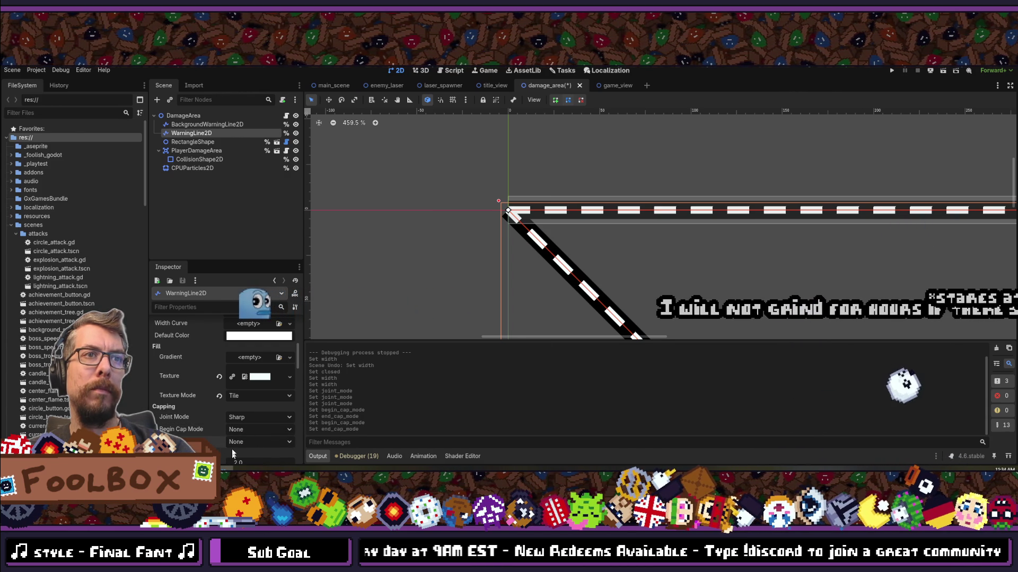
click(192, 125)
scroll(247, 389, down, 3)
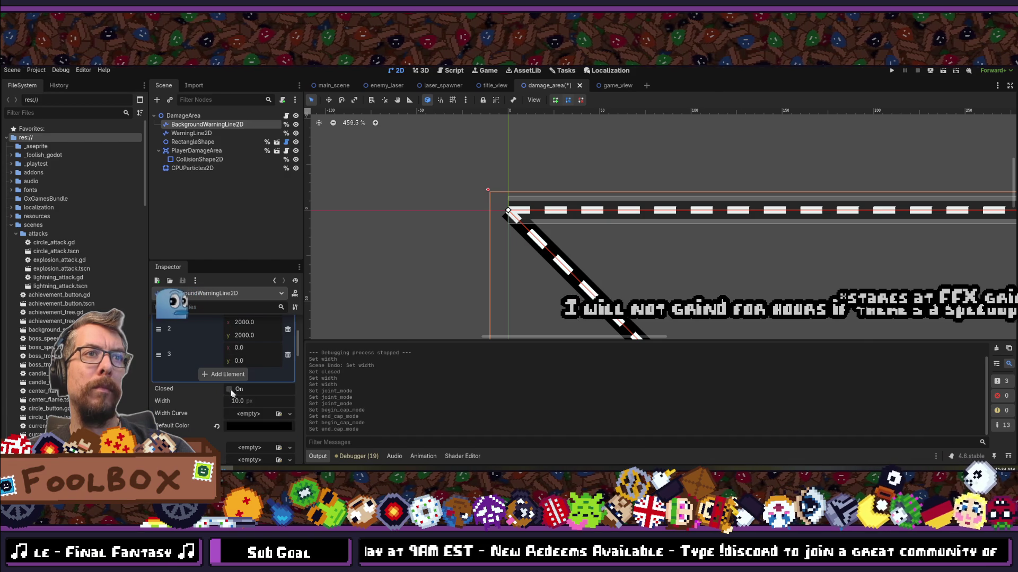
click(229, 390)
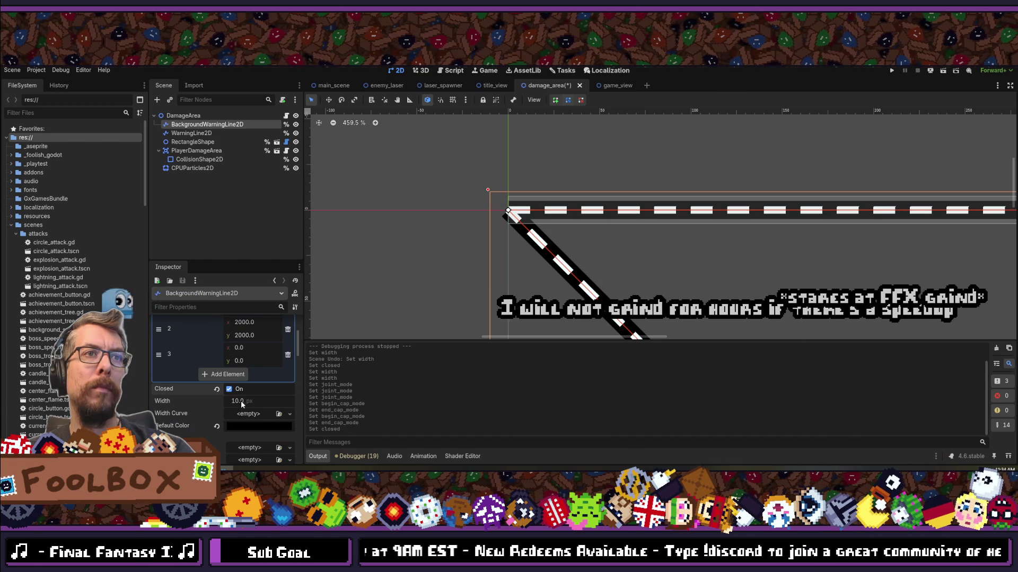
scroll(249, 405, down, 2)
scroll(251, 409, down, 2)
click(249, 396)
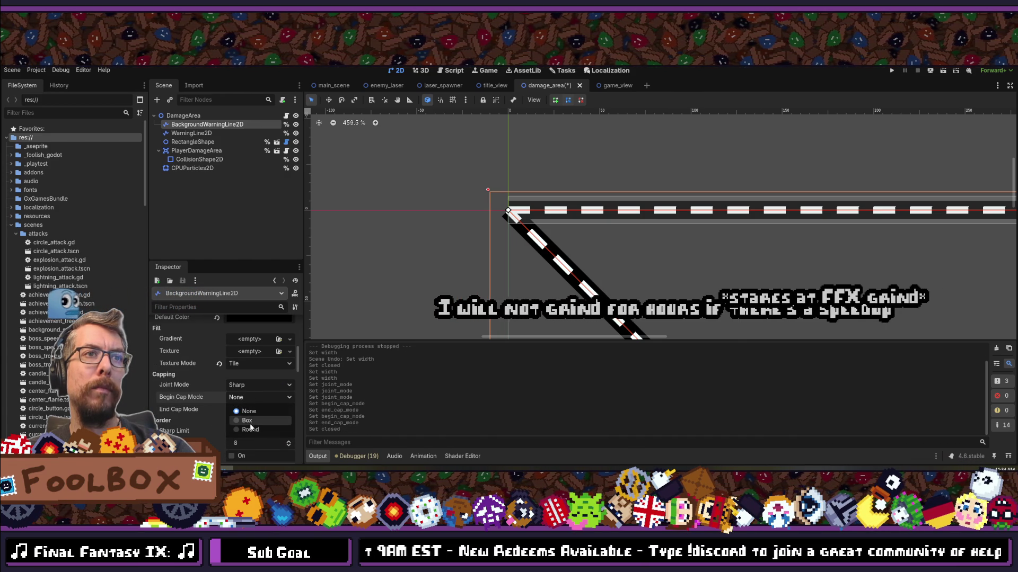
click(250, 430)
click(249, 410)
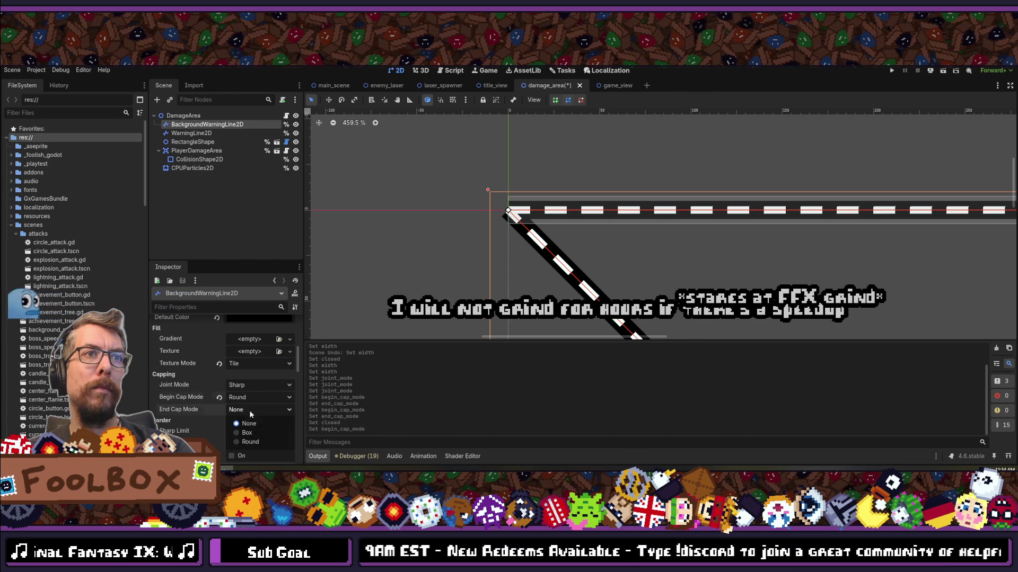
click(253, 442)
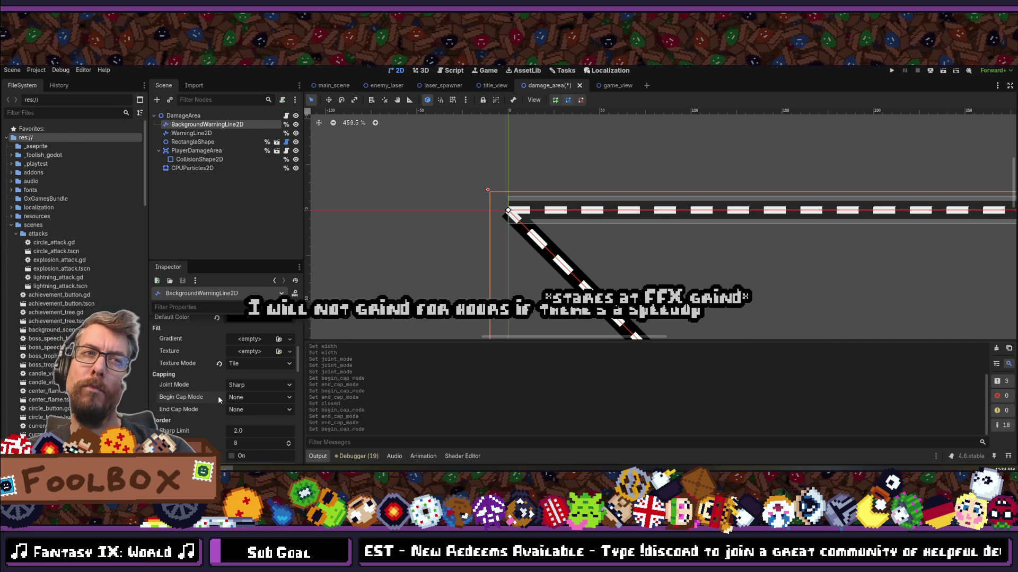
scroll(218, 396, up, 3)
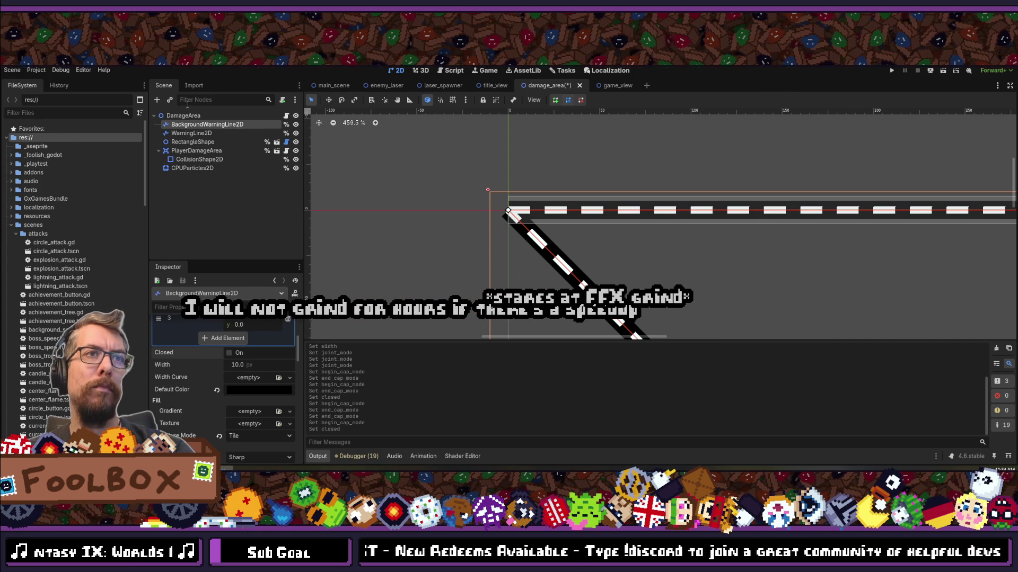
click(191, 133)
scroll(228, 376, up, 3)
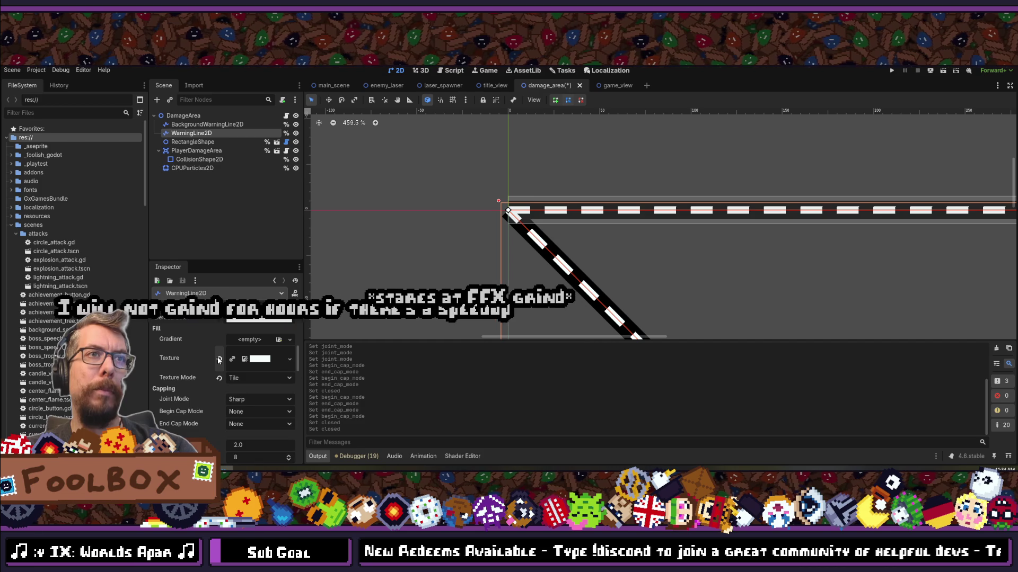
Step: Delete the warning line's fourth point and make the line Closed
scroll(218, 360, up, 5)
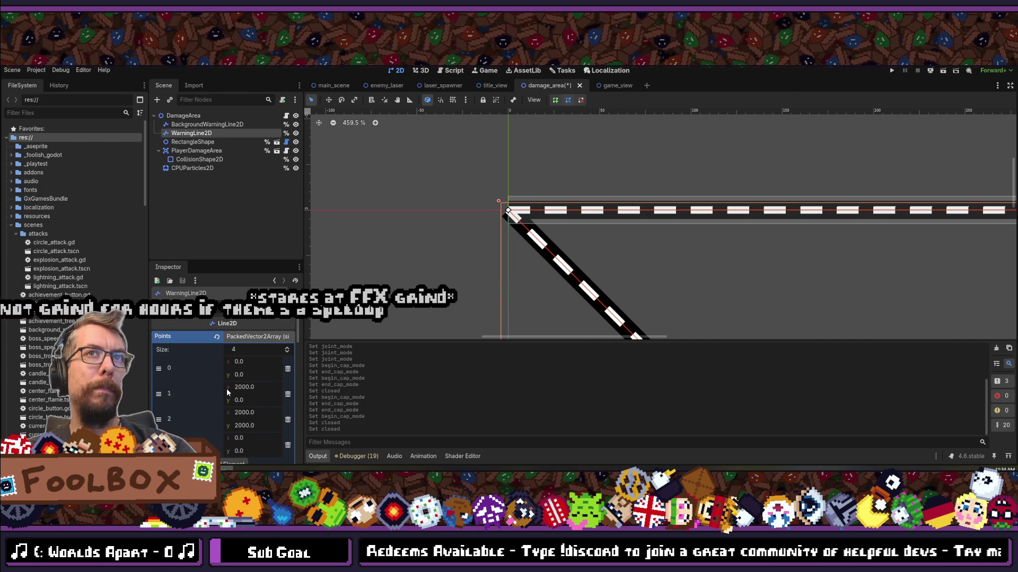
scroll(235, 384, down, 3)
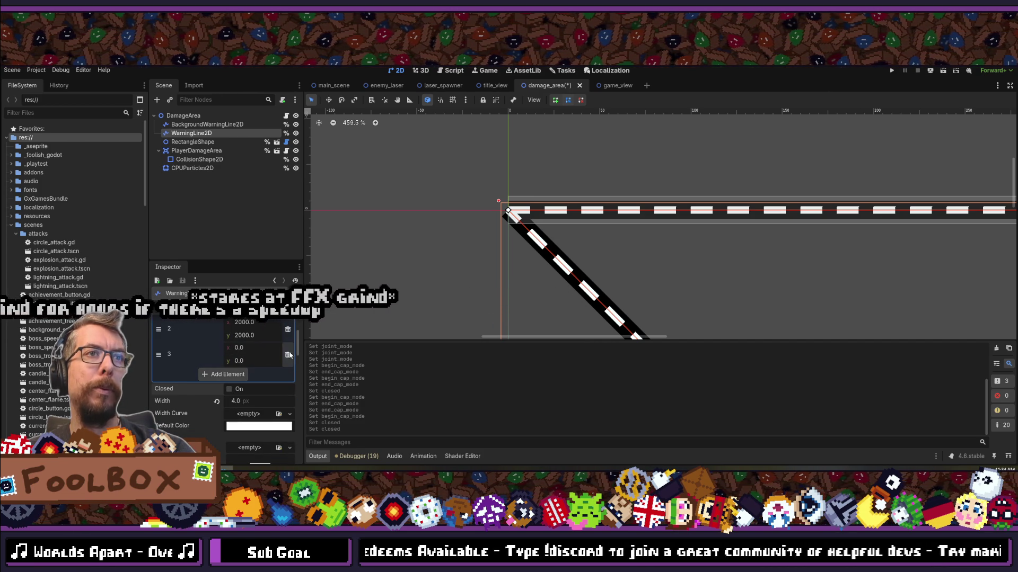
click(288, 355)
click(229, 363)
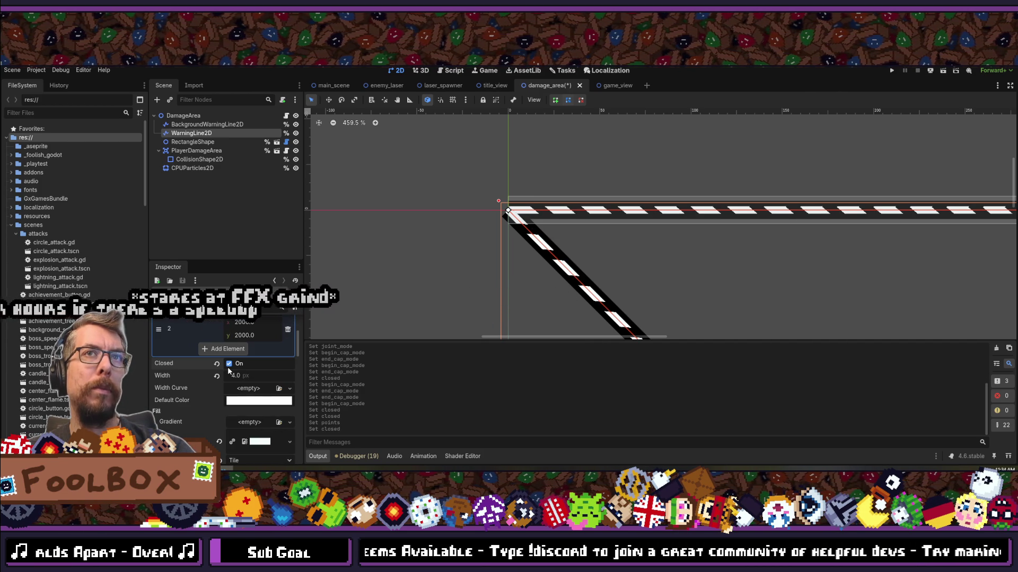
Step: Try a 4.325 px warning line width, then revert it to 4.0 px
scroll(695, 265, down, 2)
scroll(699, 259, down, 2)
scroll(370, 164, down, 7)
scroll(396, 198, up, 13)
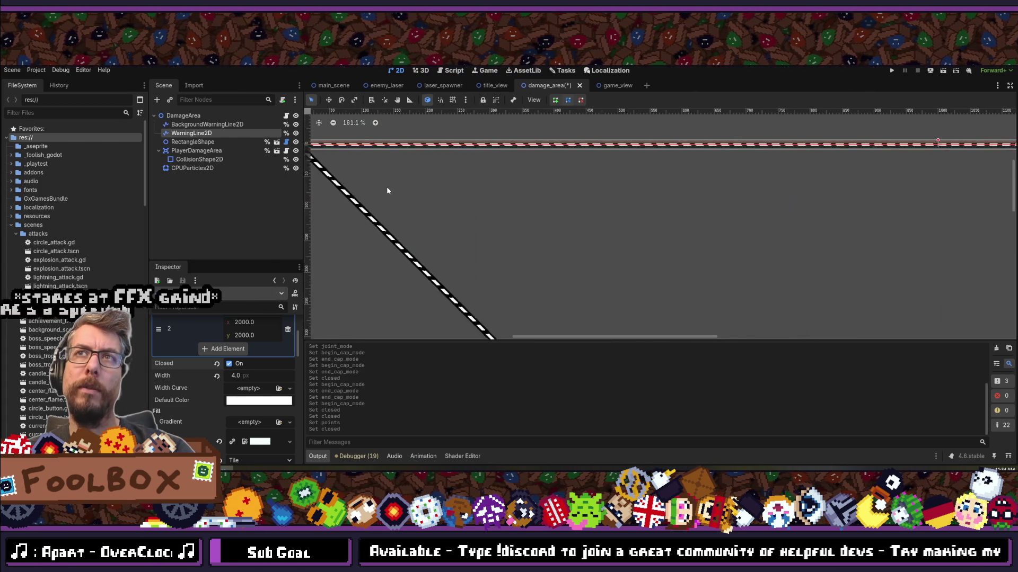
scroll(509, 237, up, 2)
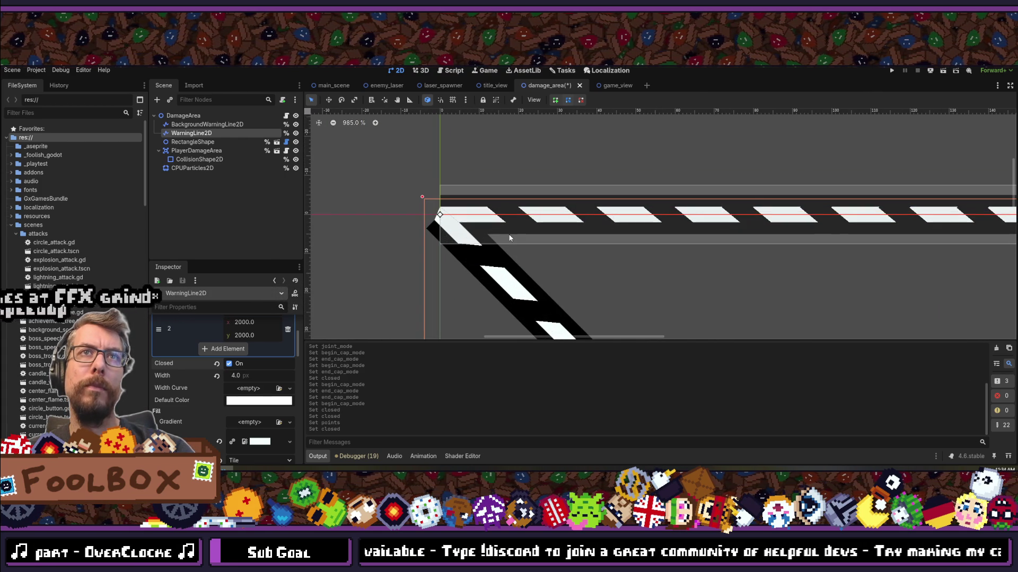
scroll(494, 235, down, 4)
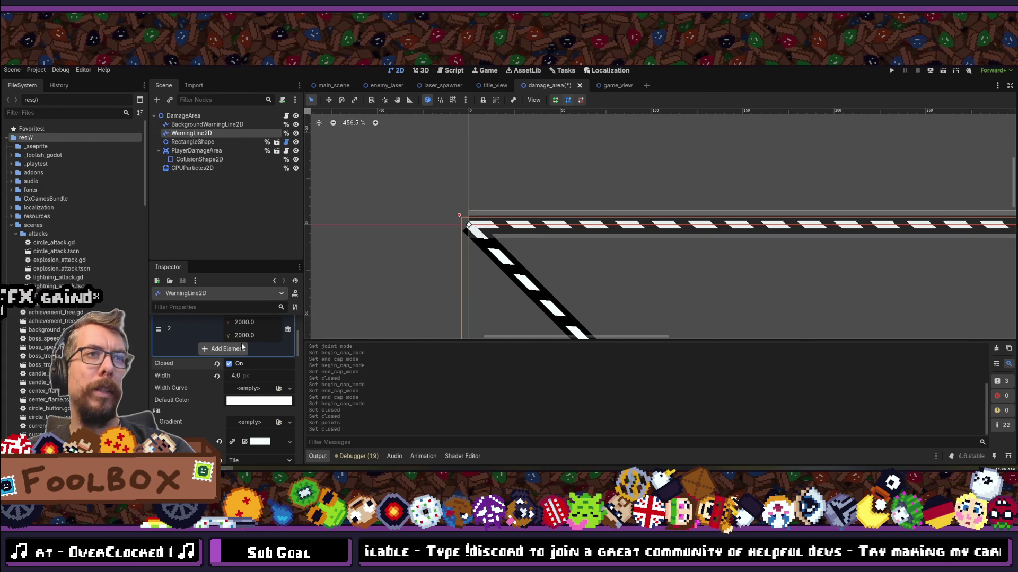
mouse_move(220, 369)
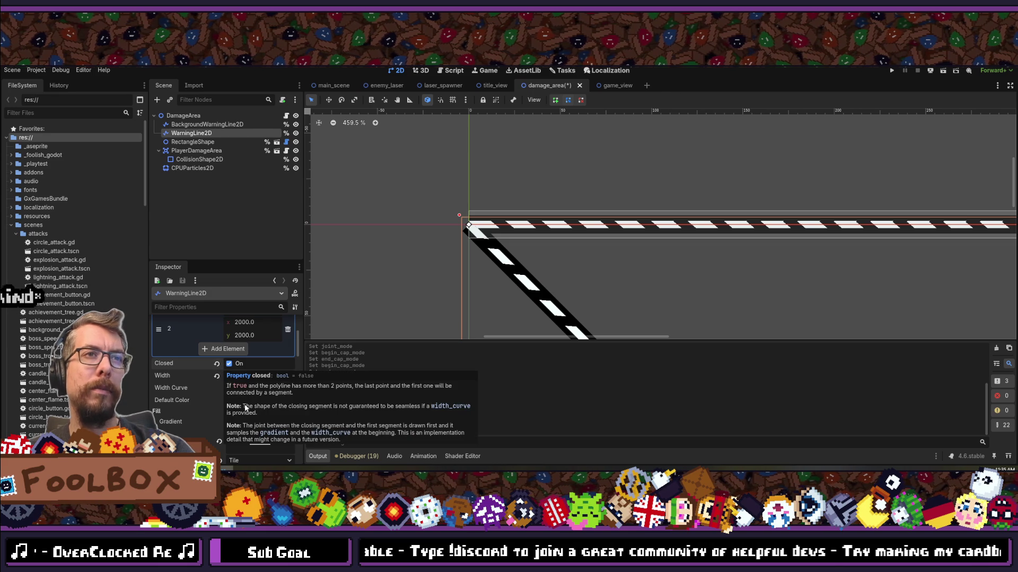
click(250, 376)
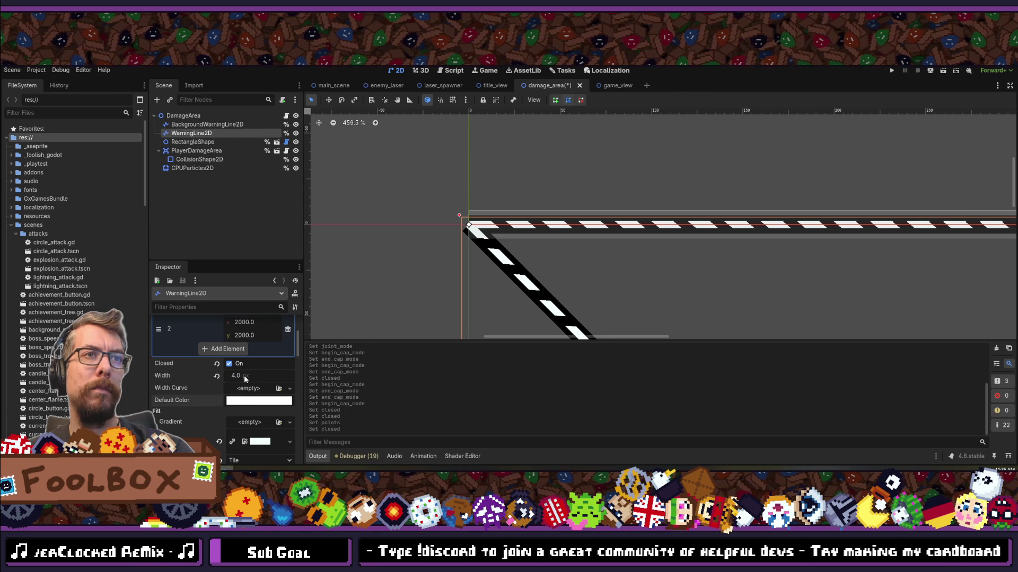
text(4.325)
key(Return)
click(216, 377)
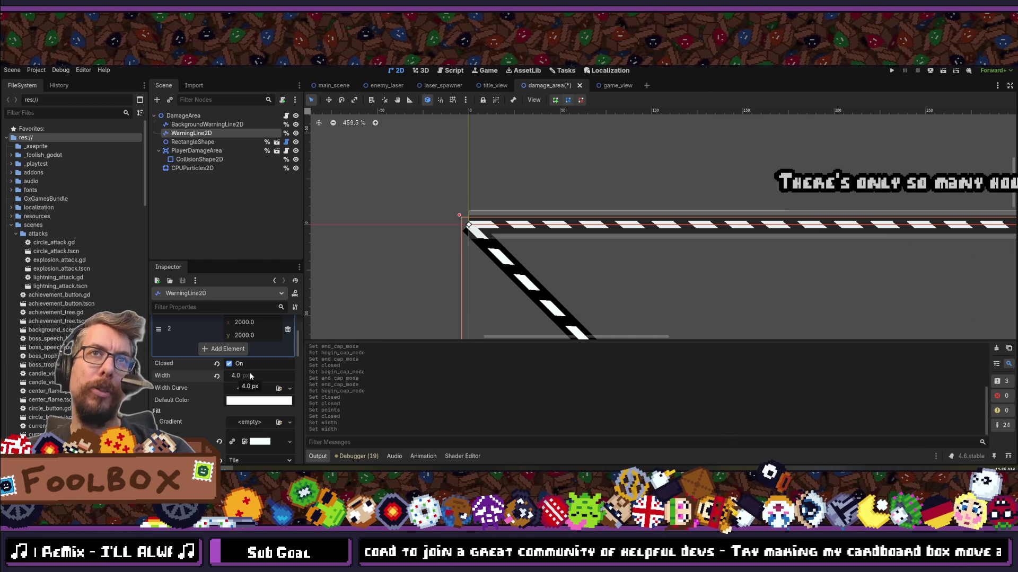
Step: Add the fourth point back and turn Closed off so the line is open again
click(229, 349)
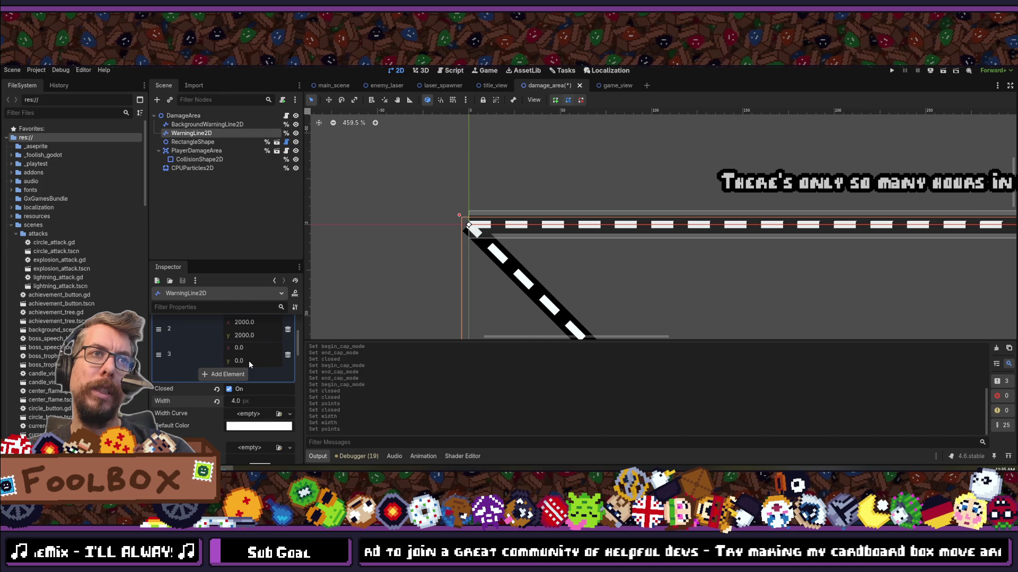
click(228, 390)
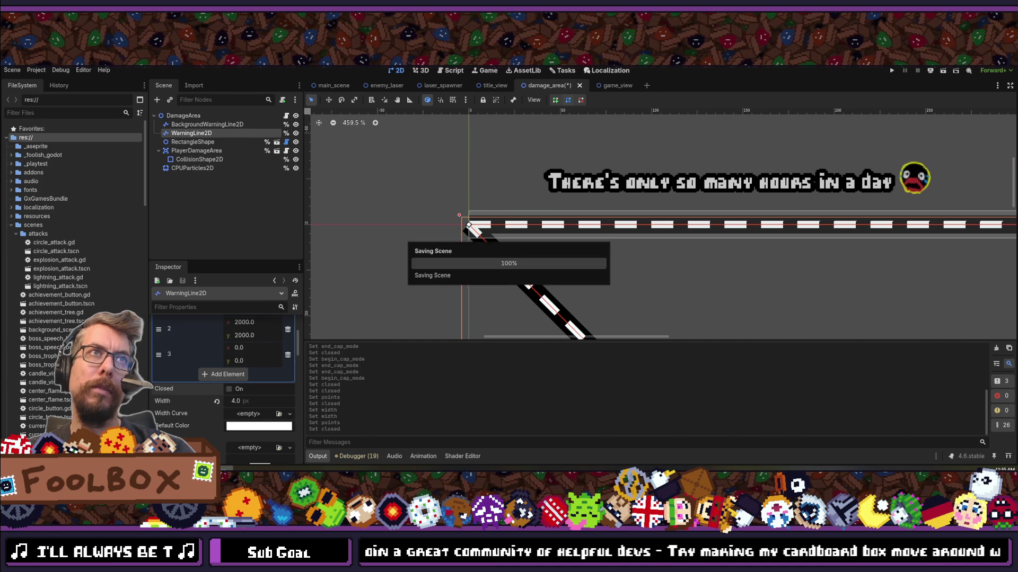
key(alt+Tab)
Step: Retarget both pulse tweens on lines 60–61 from warning_line_2d width to self scale
scroll(389, 275, down, 6)
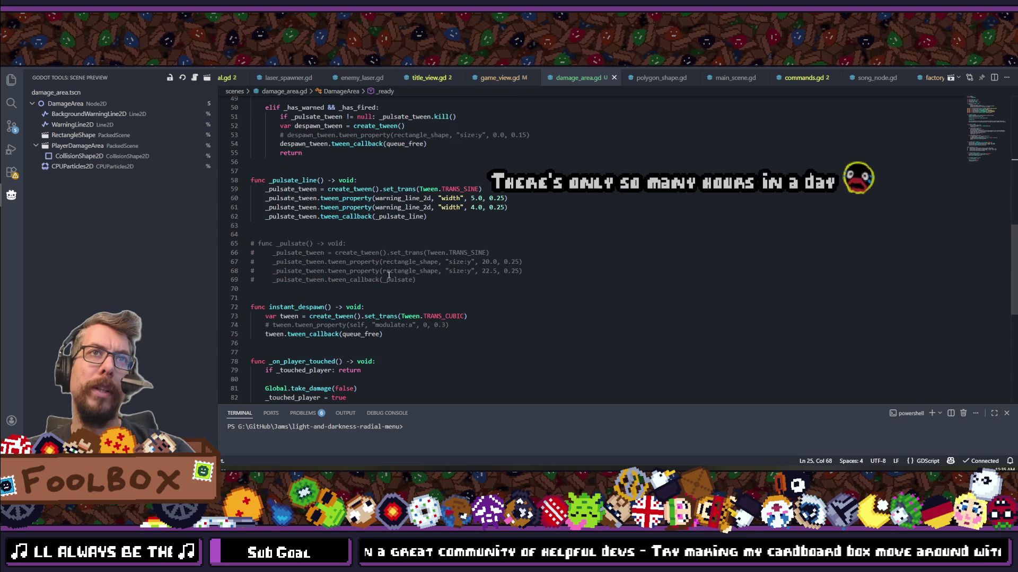
scroll(466, 201, down, 2)
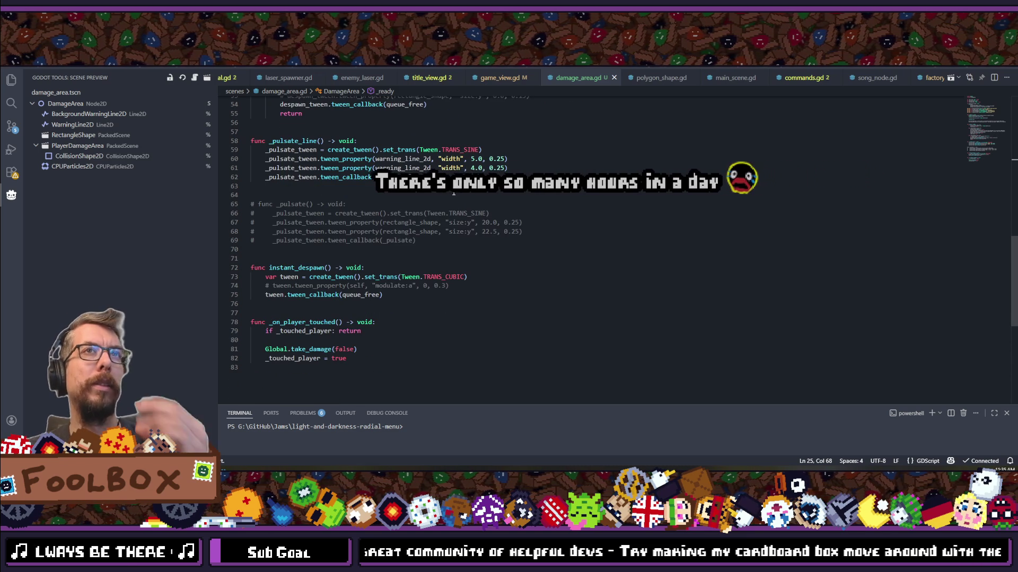
double_click(403, 159)
text(s)
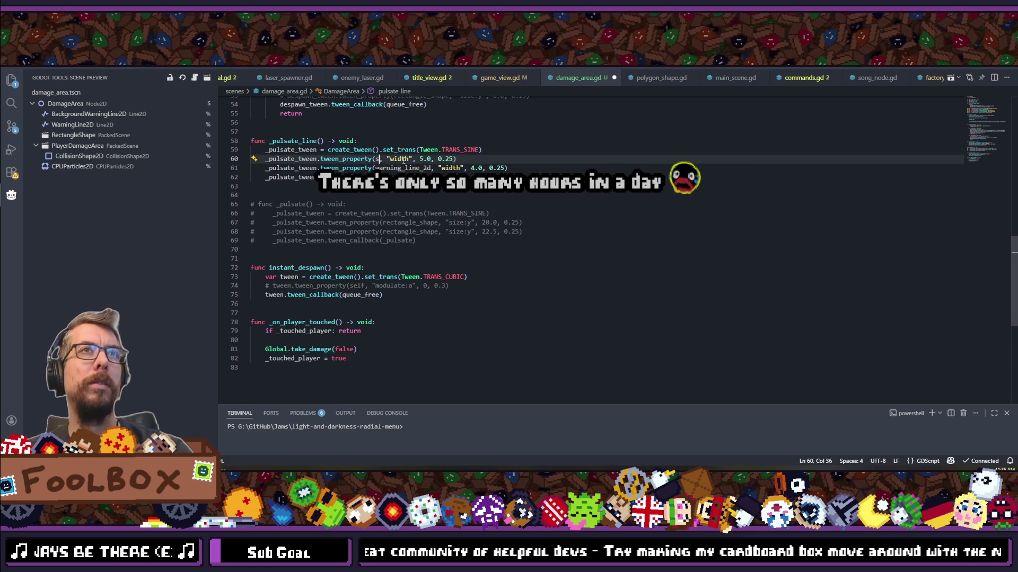
text(elf)
double_click(403, 159)
text(scale)
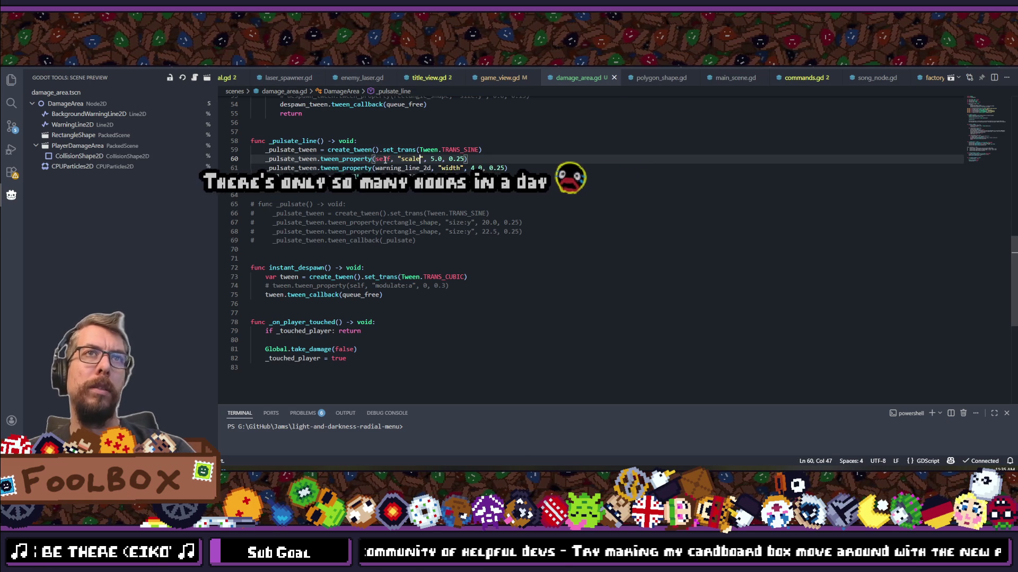
double_click(401, 168)
text(self)
double_click(412, 168)
text(scale)
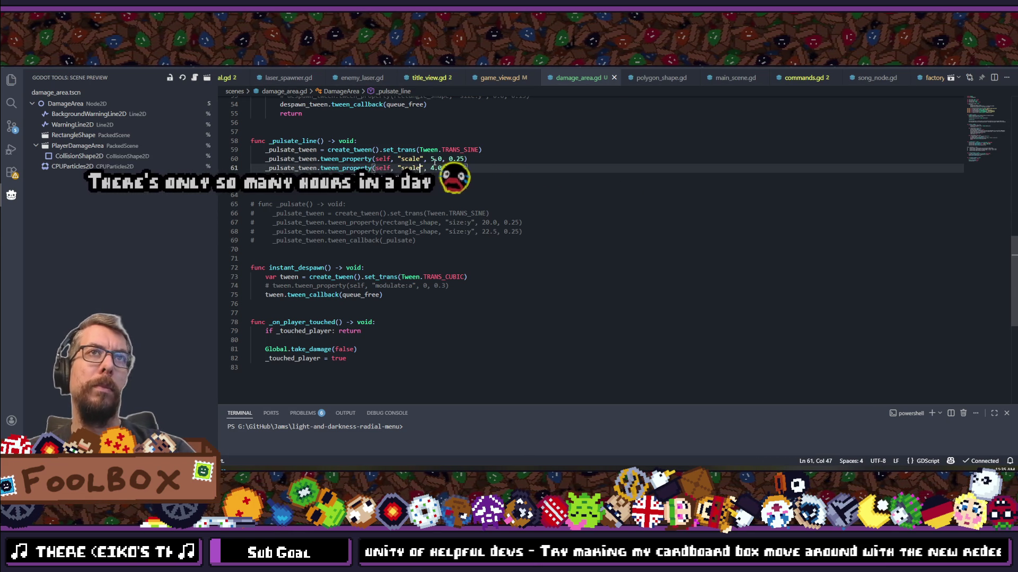
Step: Set line 60's scale target to 1.05 * Vector2.ONE and line 61's to Vector2.ONE
drag(430, 159, 445, 159)
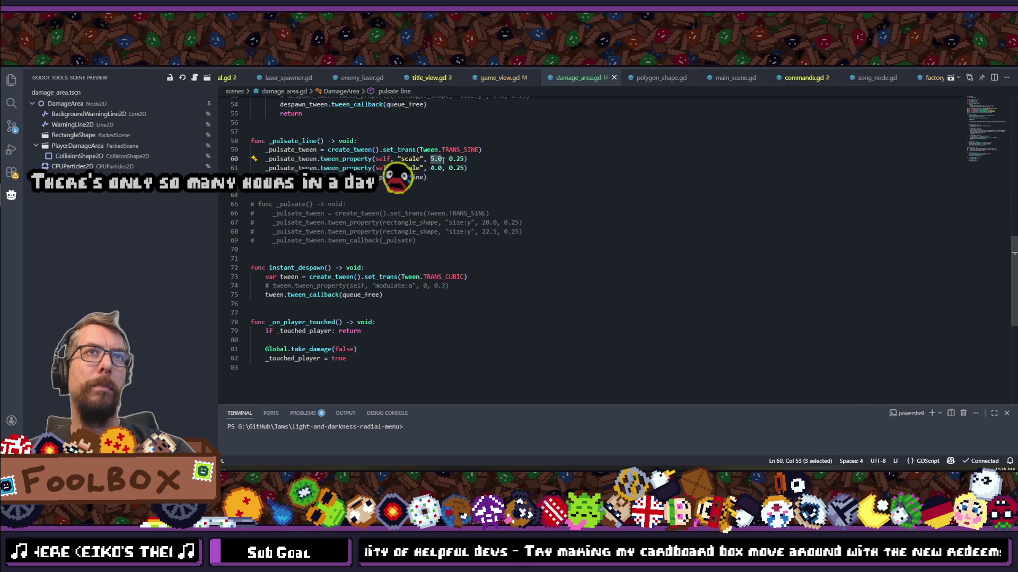
key(BackSpace)
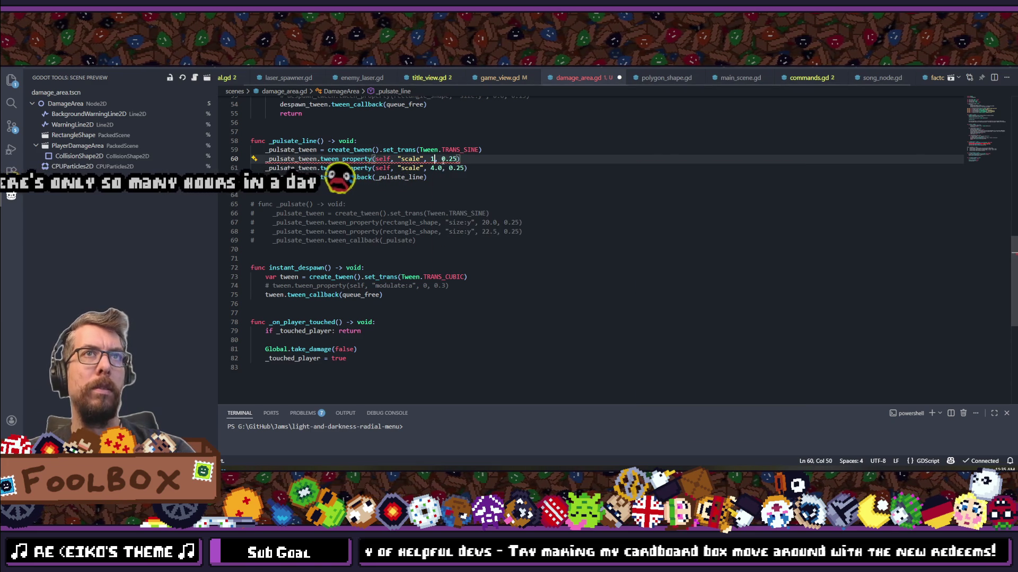
text(1.05)
key(BackSpace)
text(Vector2.)
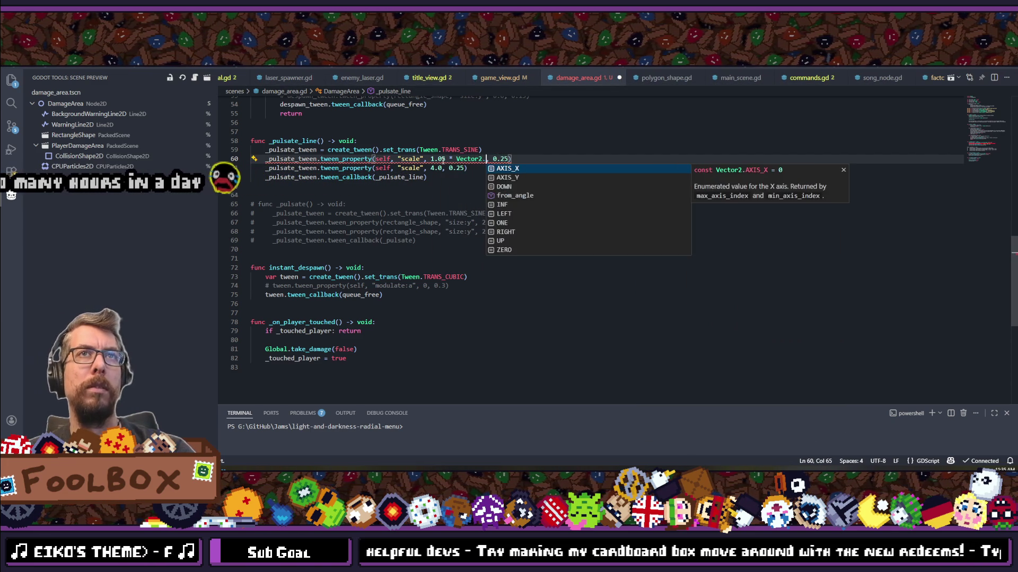
text(ONE)
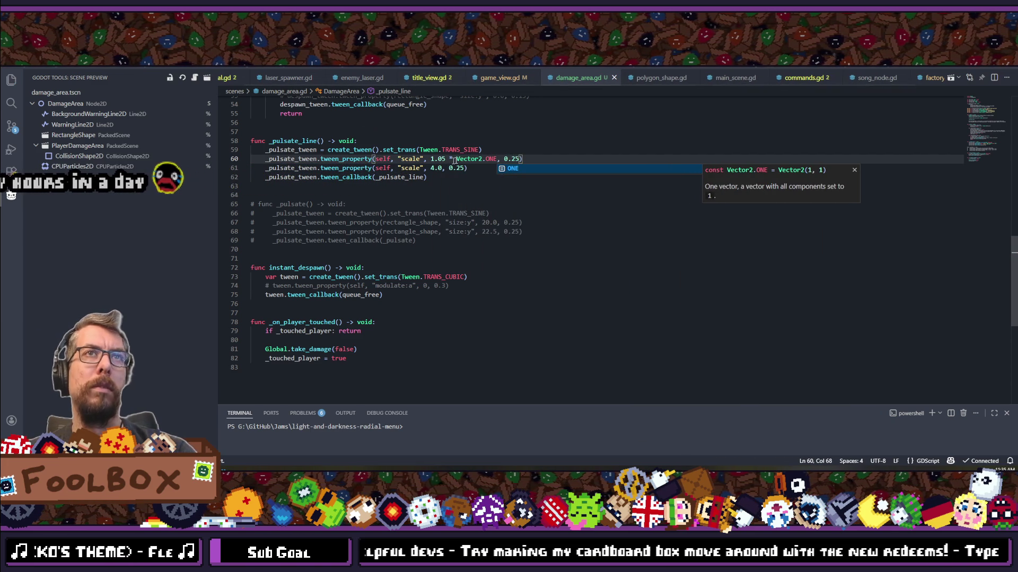
key(Escape)
mouse_move(456, 159)
mouse_down()
mouse_move(496, 159)
mouse_move(429, 169)
mouse_up()
key(ctrl+c)
key(ctrl+v)
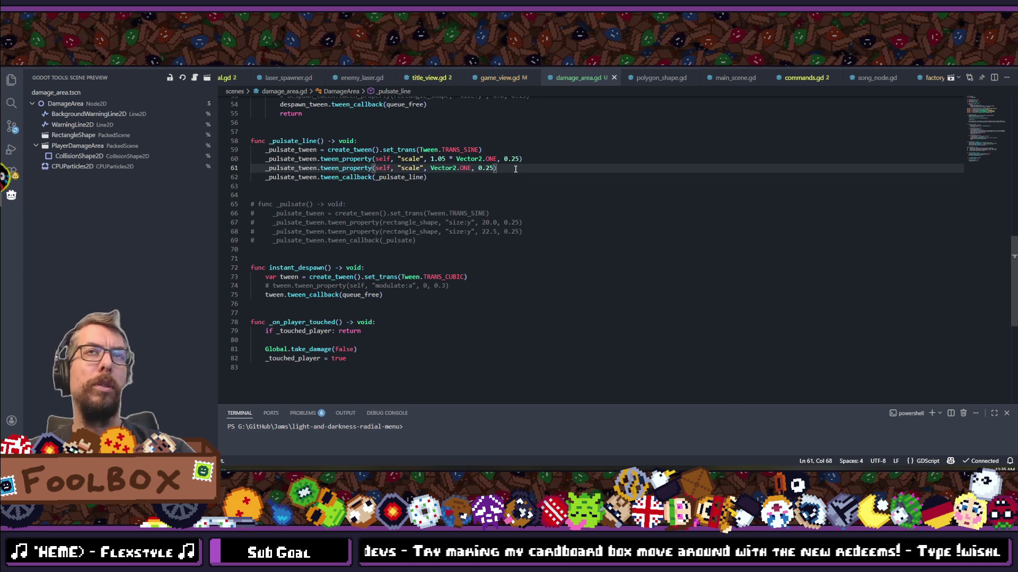
key(alt+Tab)
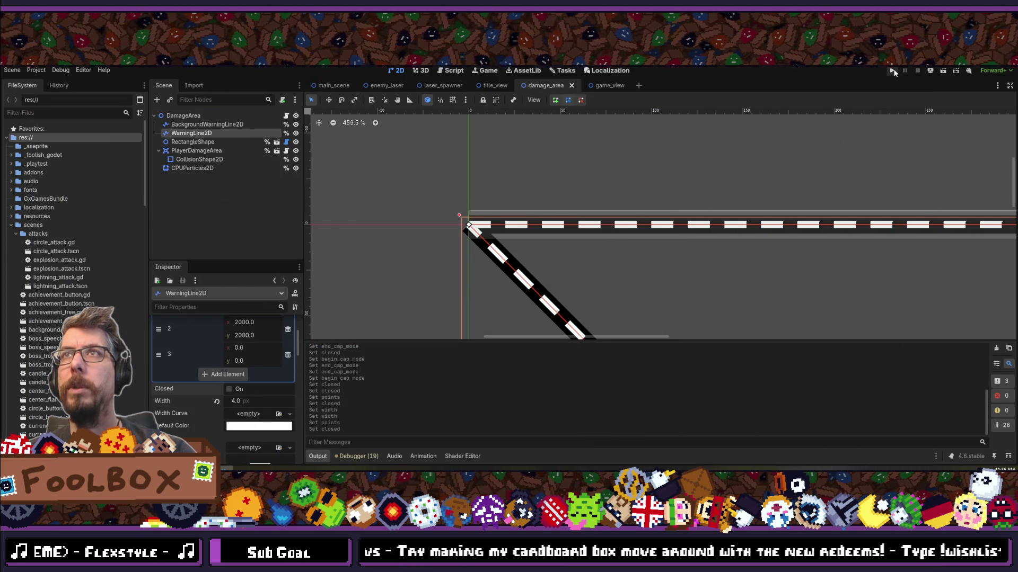
Step: Run scopecreep fullscreen, continue the saved game, start an exorcism to watch the pulsing lines, then close it
key(F5)
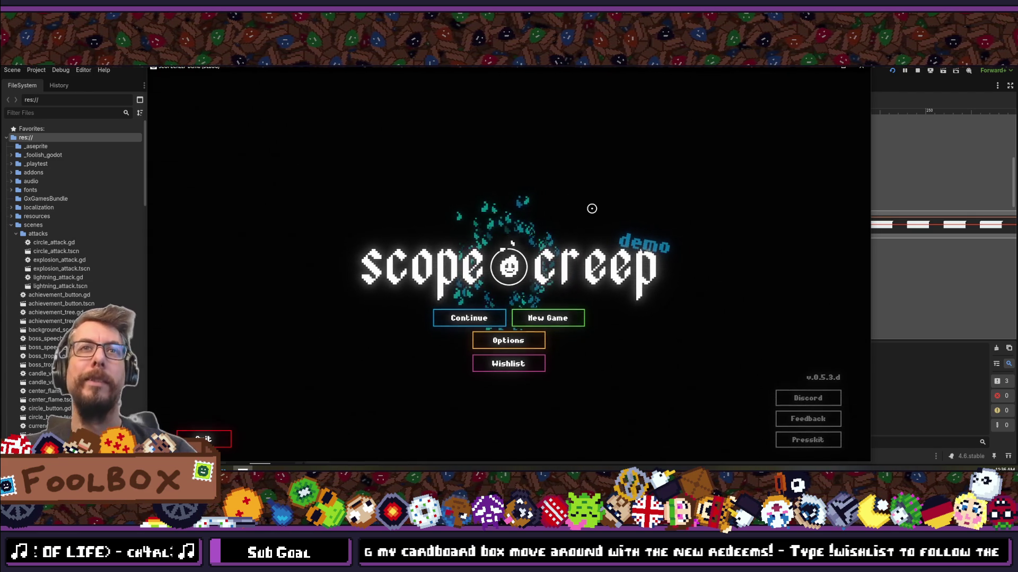
key(F11)
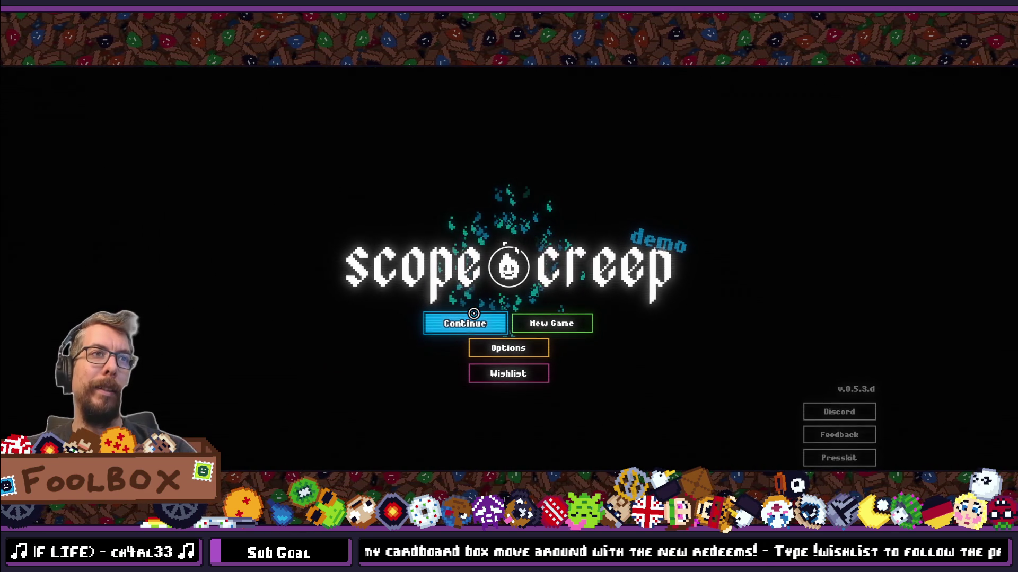
click(470, 315)
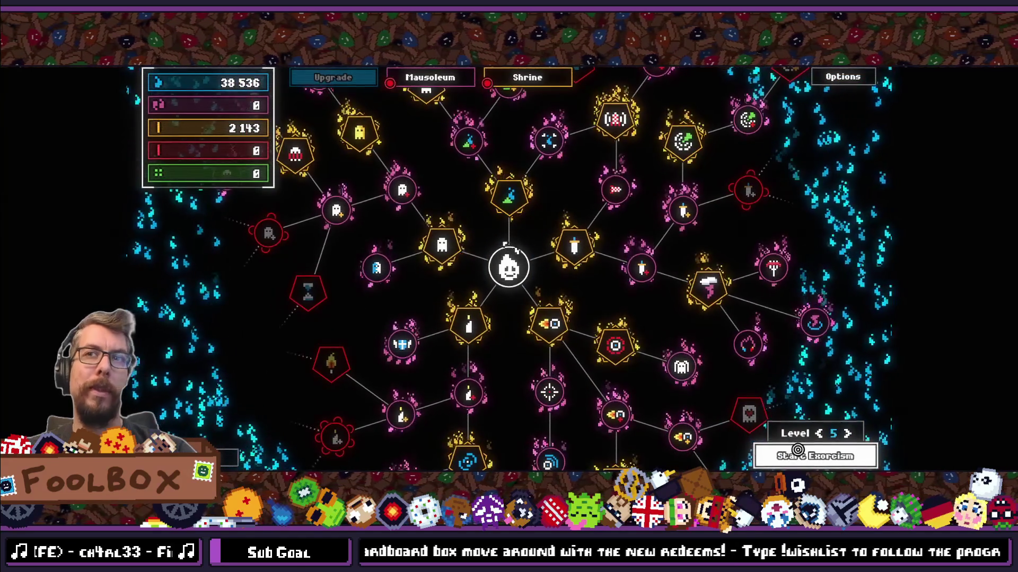
click(511, 243)
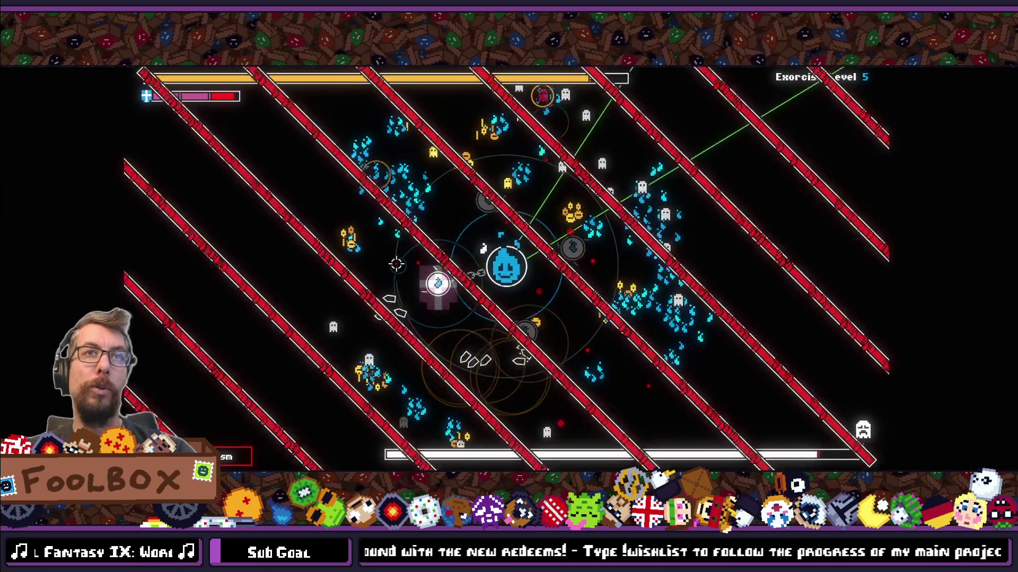
key(F11)
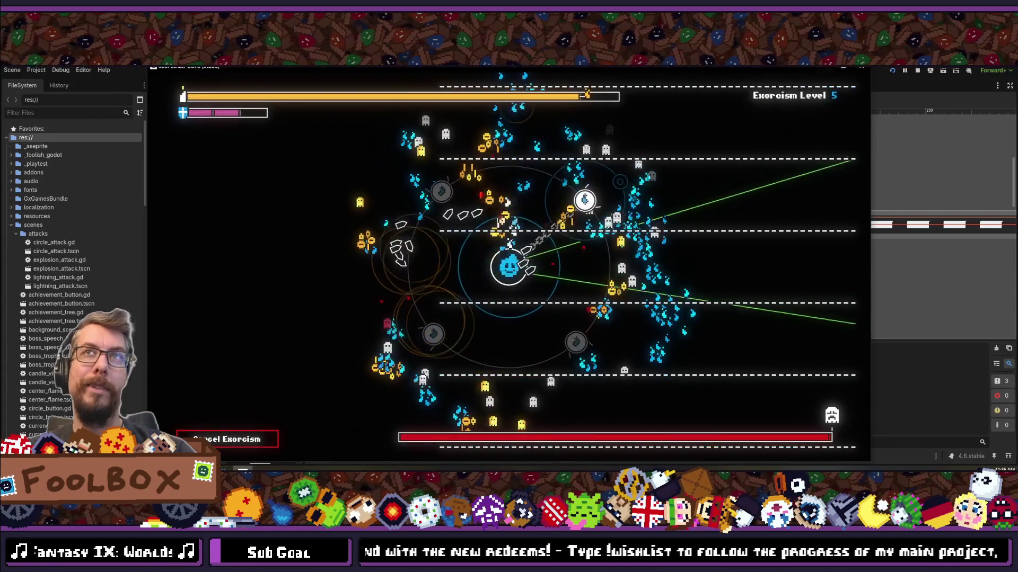
click(860, 68)
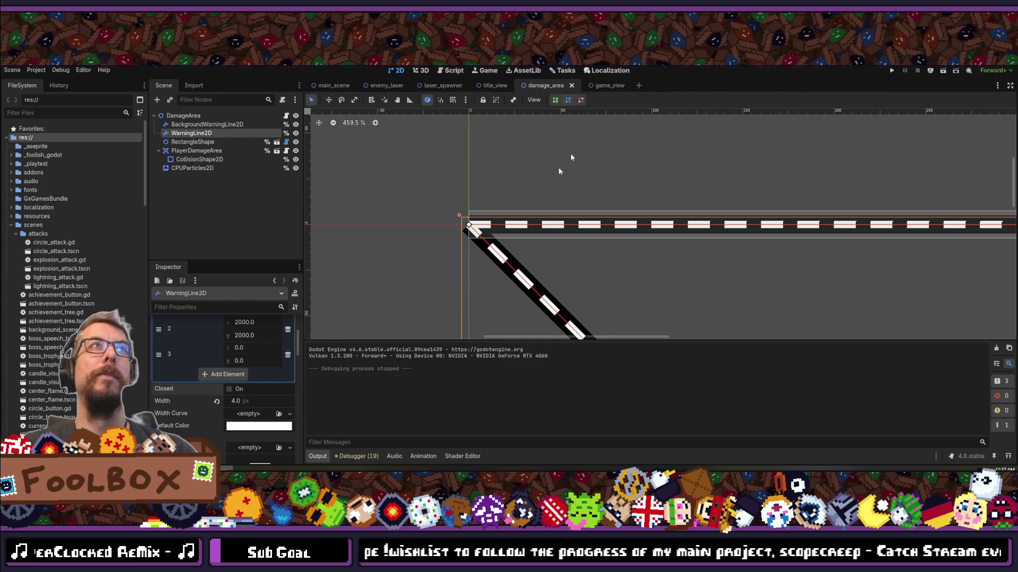
Step: Collapse the WarningLine2D Points array and go back to damage_area.gd in VS Code
scroll(235, 329, up, 3)
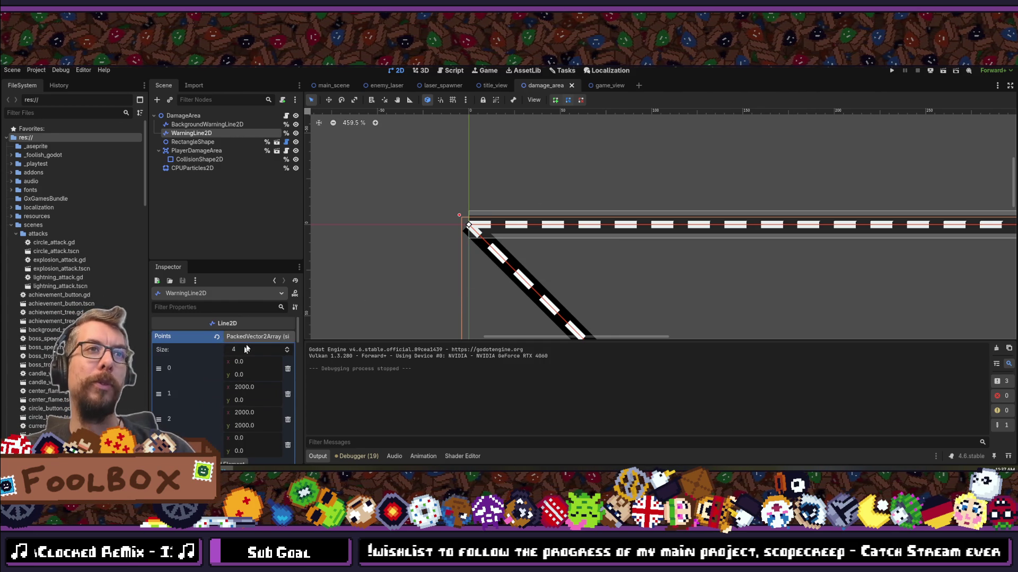
click(247, 339)
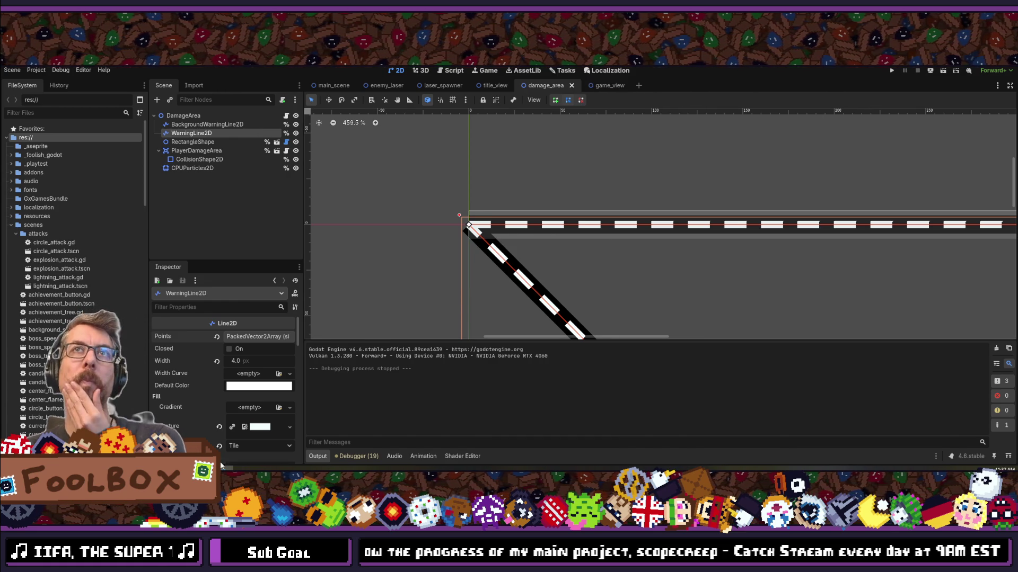
key(alt+Tab)
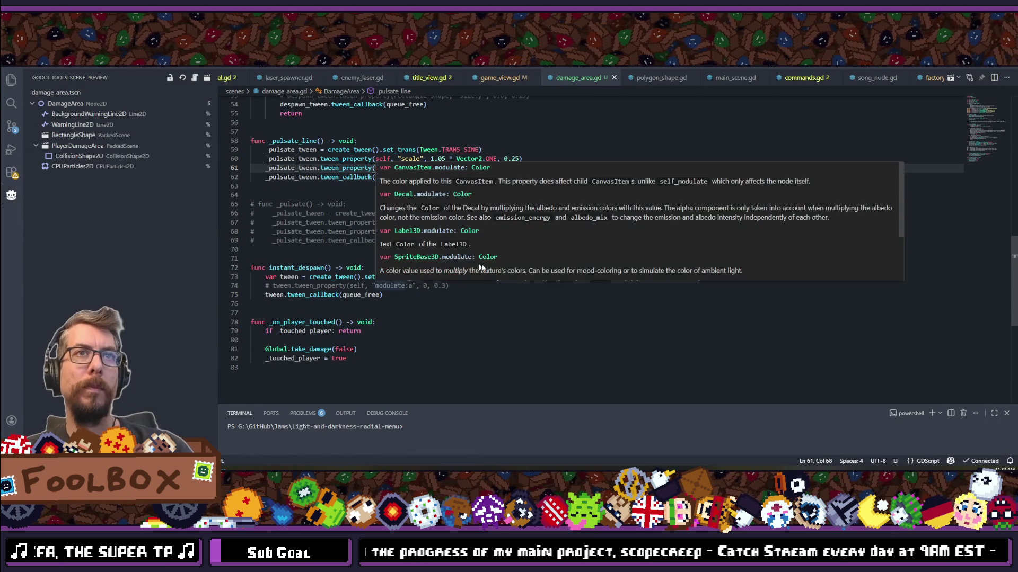
Step: Change both 0.25 scale tween durations on lines 60–61 to 0.5 and save damage_area.gd
click(535, 316)
scroll(525, 304, up, 2)
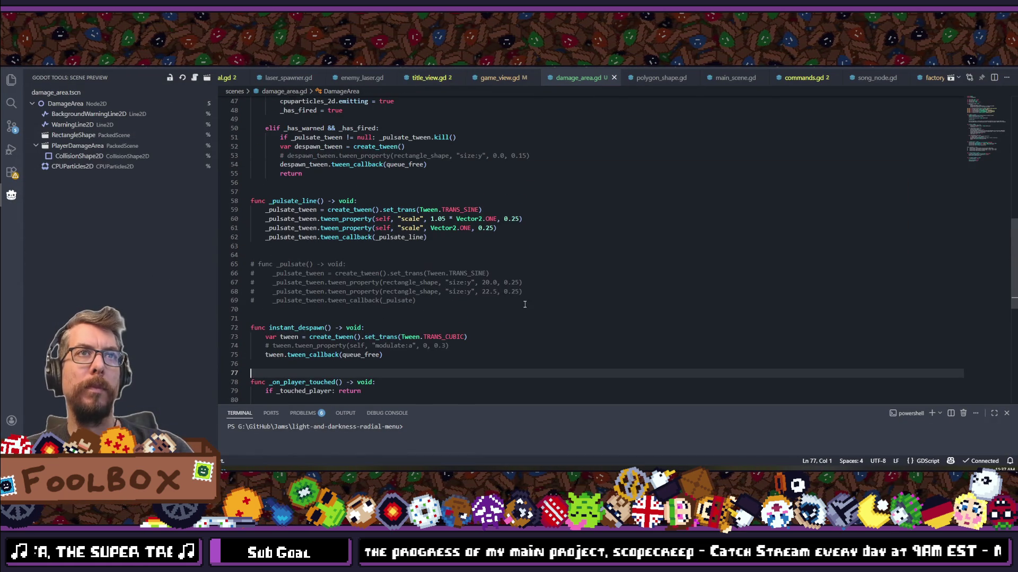
double_click(449, 210)
click(490, 209)
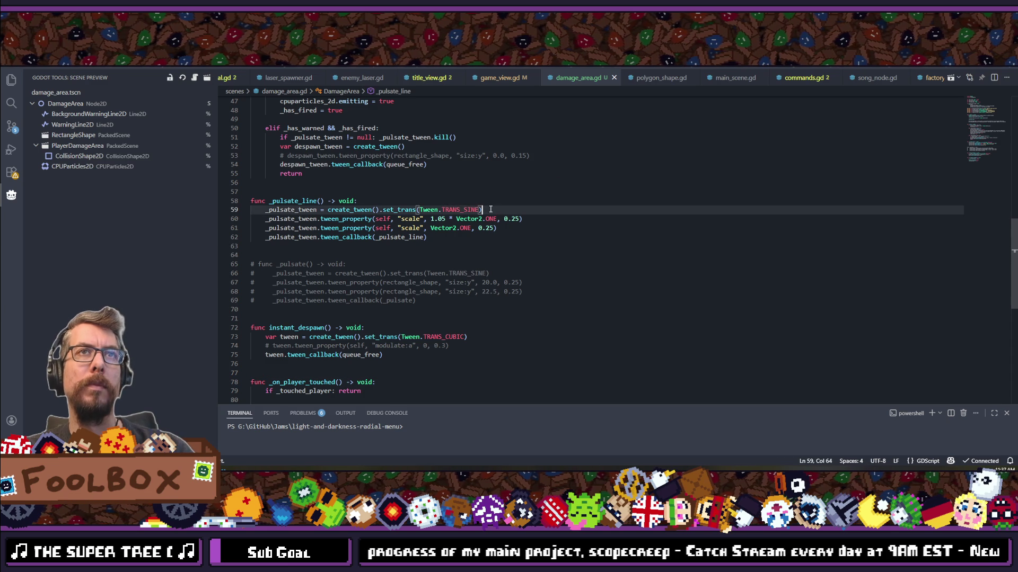
drag(519, 220, 511, 220)
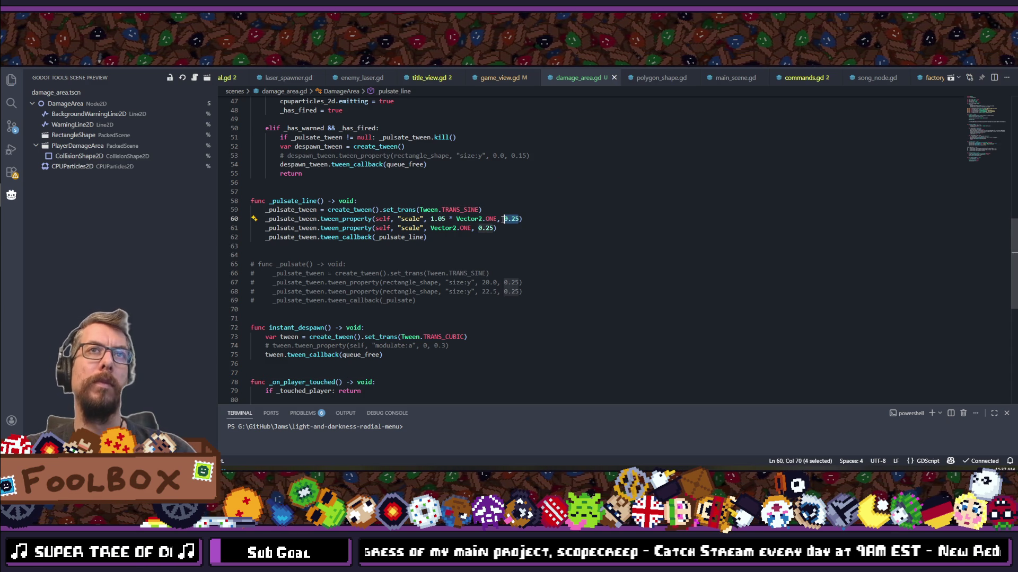
text(0)
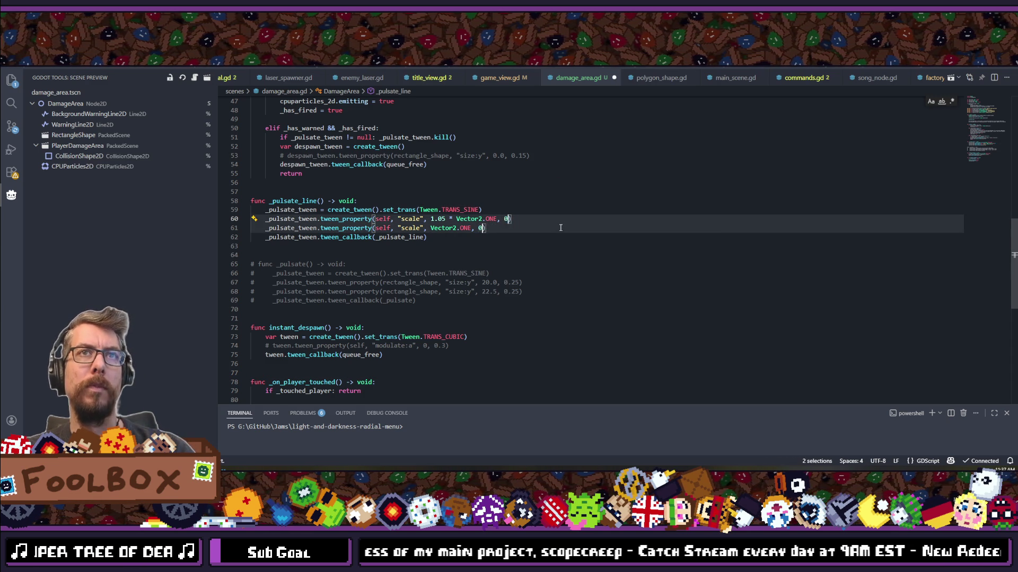
text(.5)
key(Escape)
key(ctrl+s)
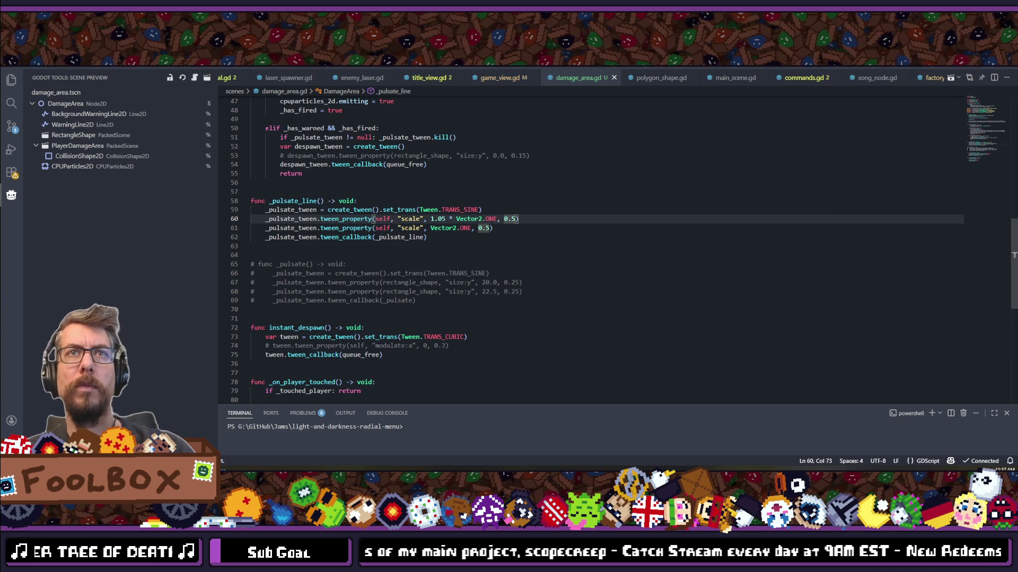
key(alt+Tab)
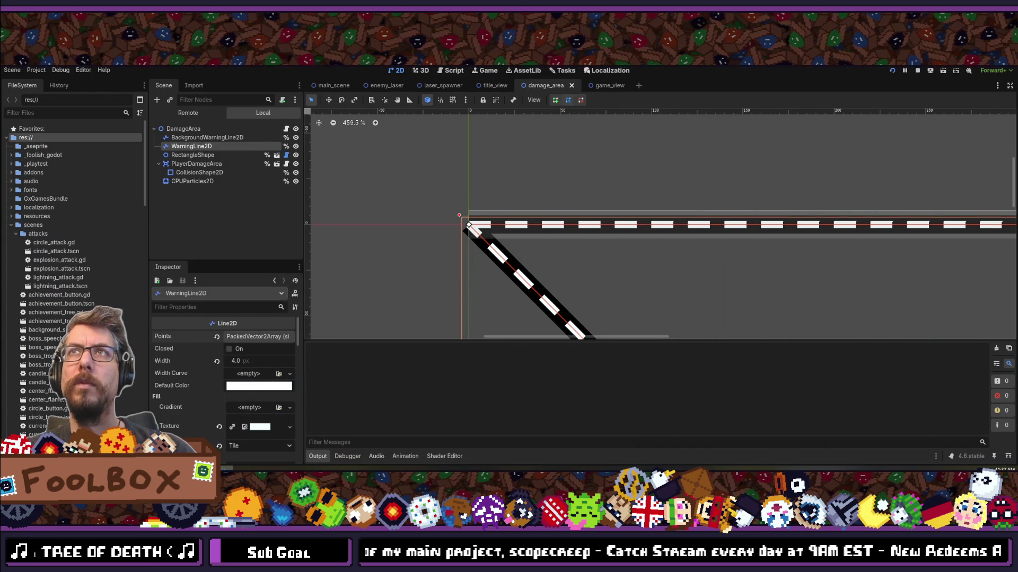
Step: Run the game again, continue the saved game to watch the slower pulse, then close it
key(F6)
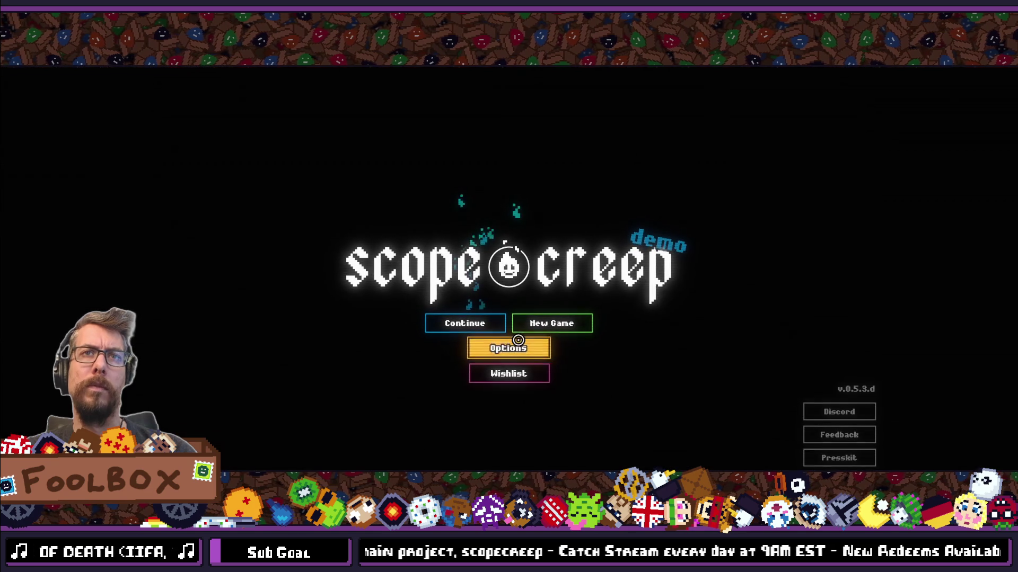
click(481, 326)
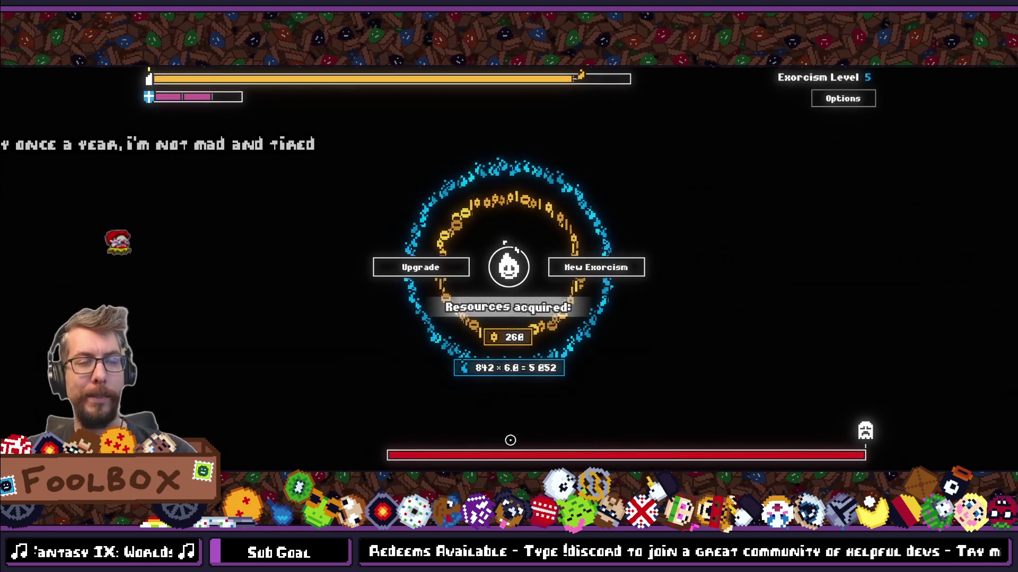
key(alt+F4)
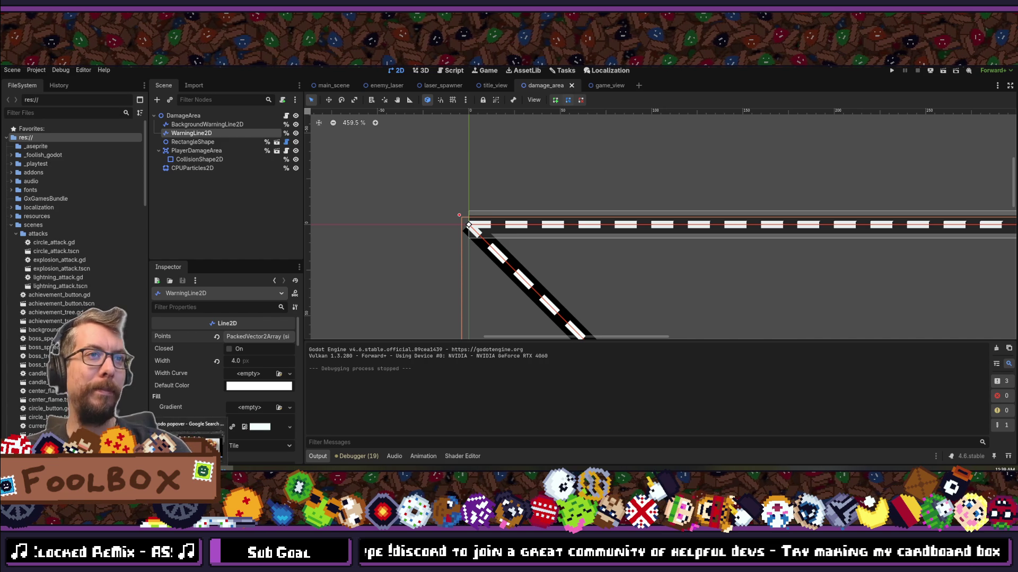
Step: Rename the _pulsate_tween variable to _pulsate_line_tween across damage_area.gd with F2
key(alt+Tab)
click(533, 263)
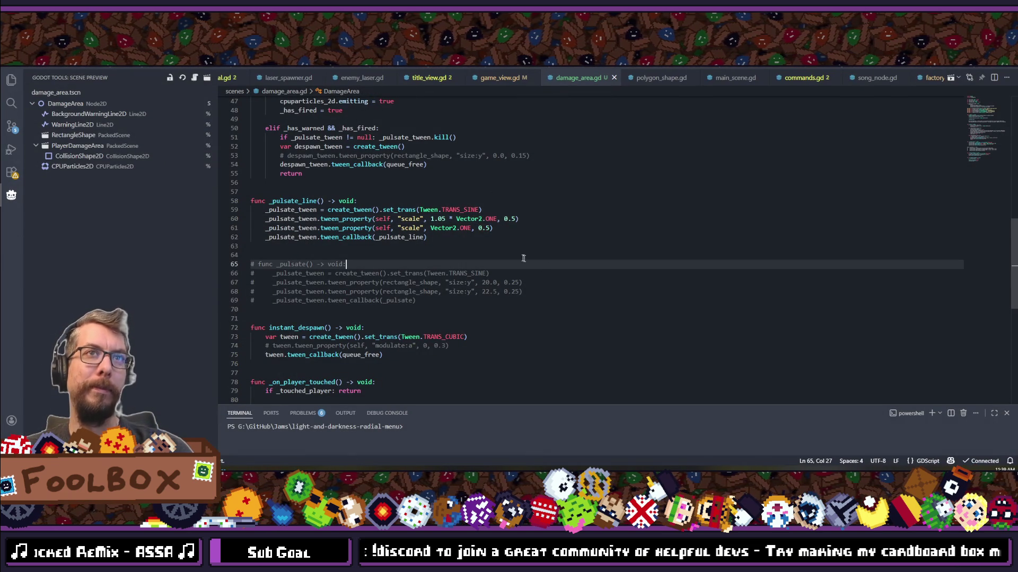
scroll(373, 288, up, 4)
scroll(409, 276, down, 4)
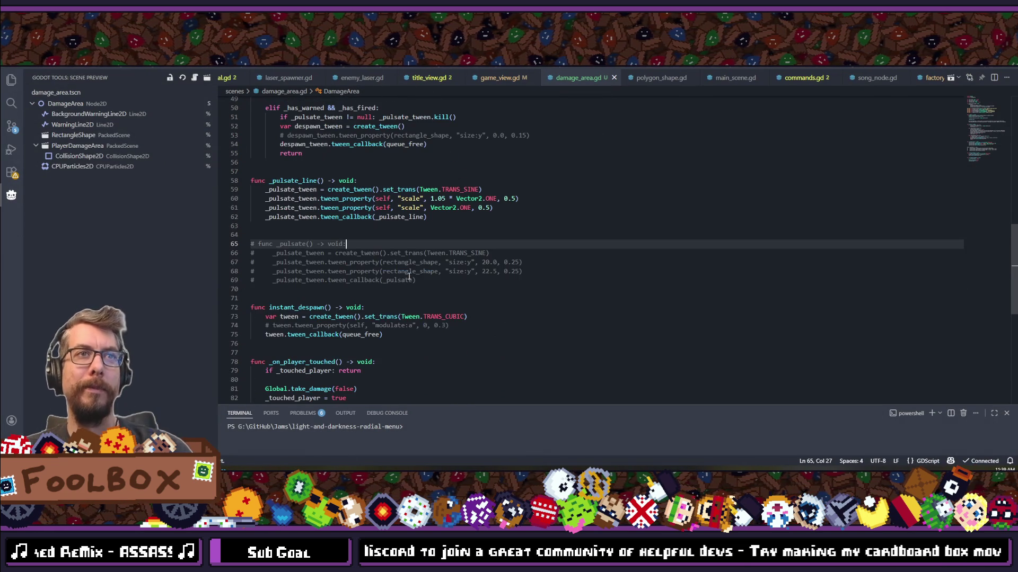
scroll(435, 249, up, 2)
double_click(296, 241)
double_click(293, 251)
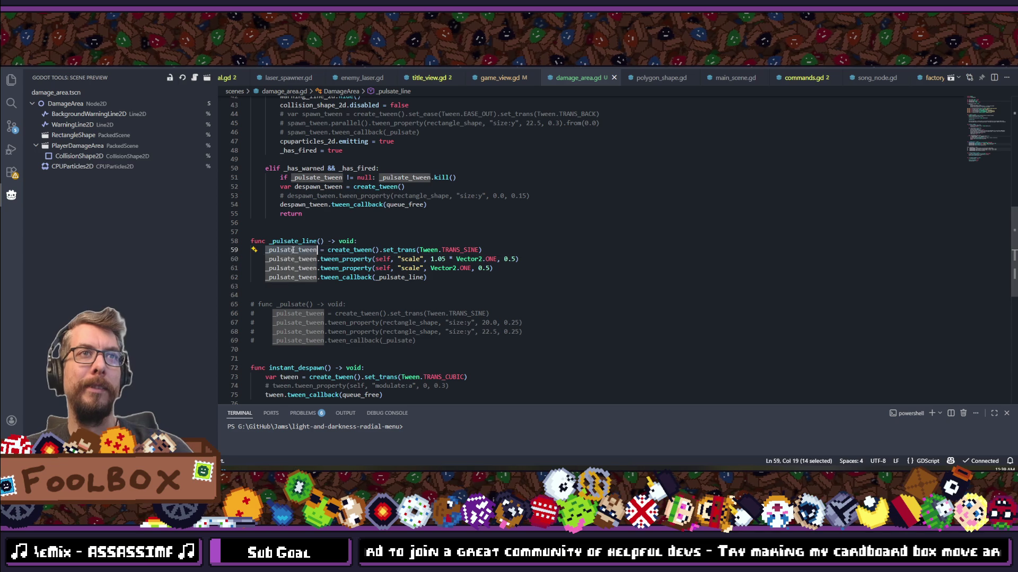
key(F2)
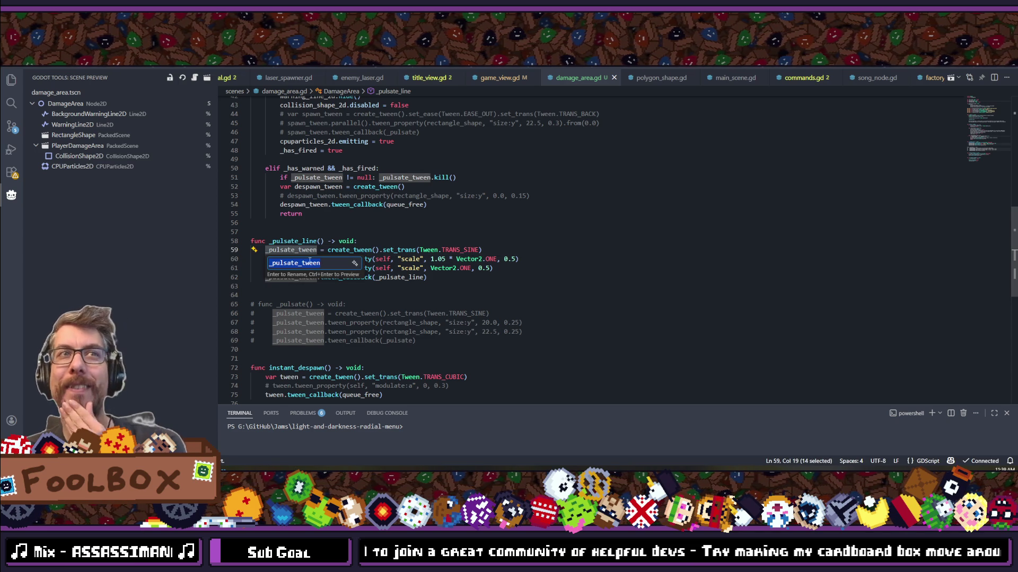
click(302, 263)
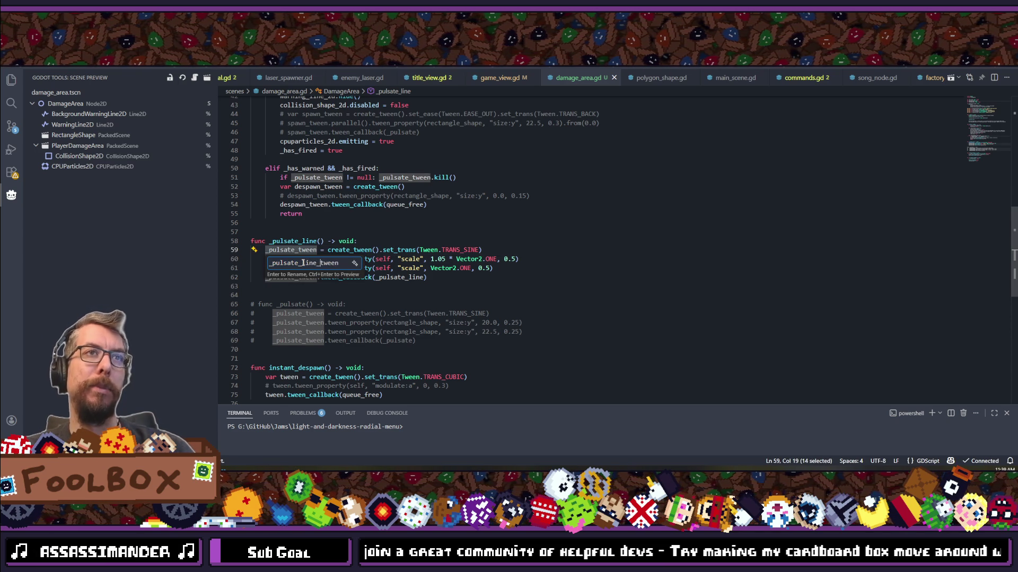
text(_)
key(Return)
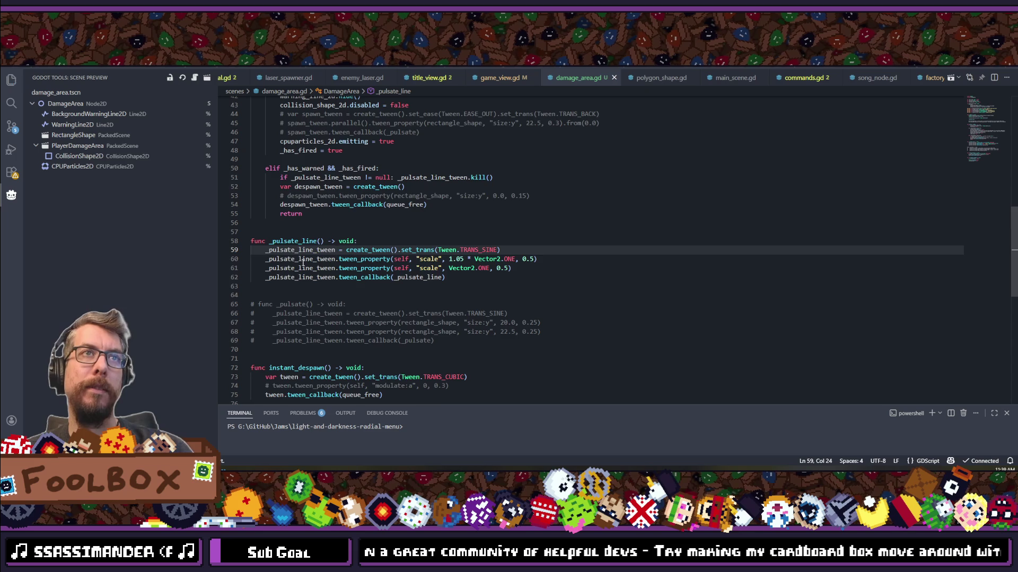
Step: Review the renamed occurrences and place the caret at the end of line 41
scroll(303, 260, up, 11)
scroll(302, 263, down, 7)
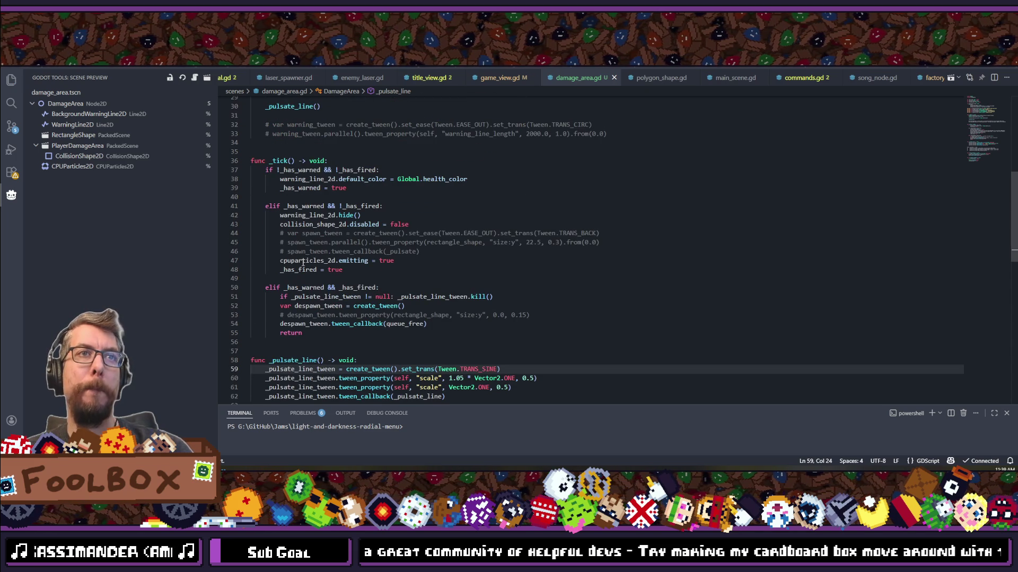
scroll(302, 263, up, 10)
scroll(302, 263, down, 10)
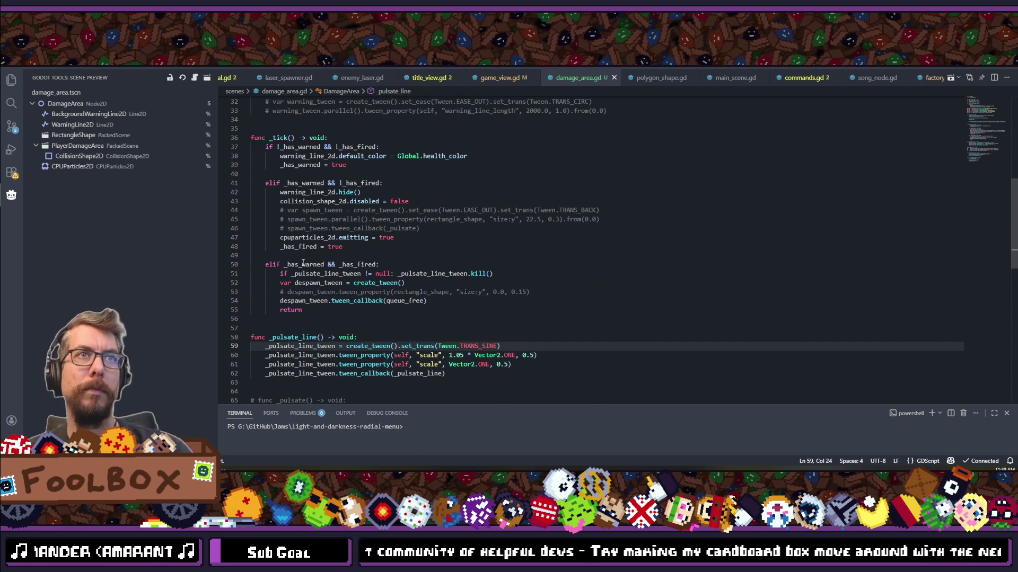
double_click(303, 191)
click(399, 183)
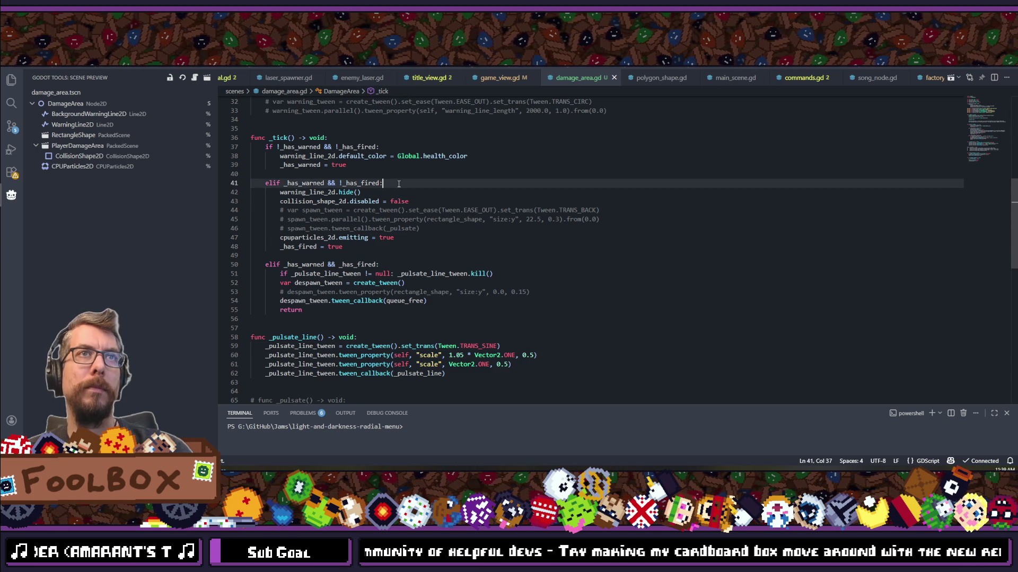
Step: Add background_warning_line_2d.hide() directly below warning_line_2d.hide()
key(Return)
text(back)
key(Return)
text(.)
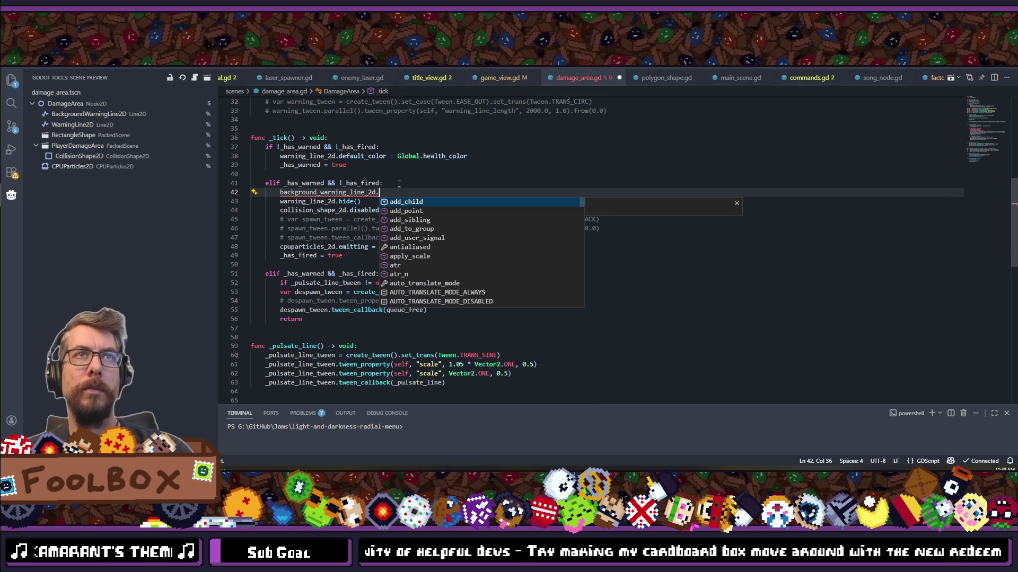
text(hide)
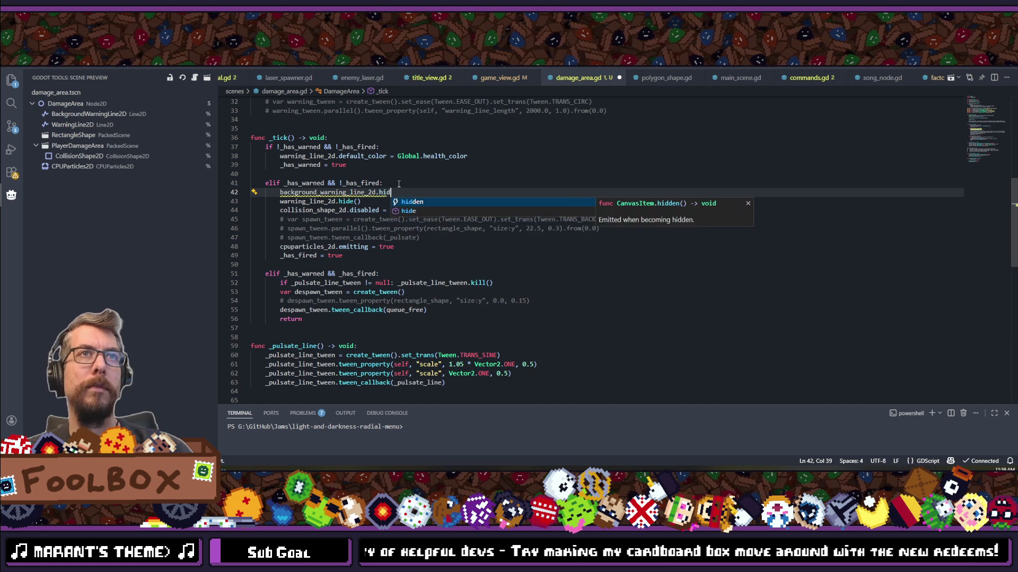
key(Return)
key(alt+Down)
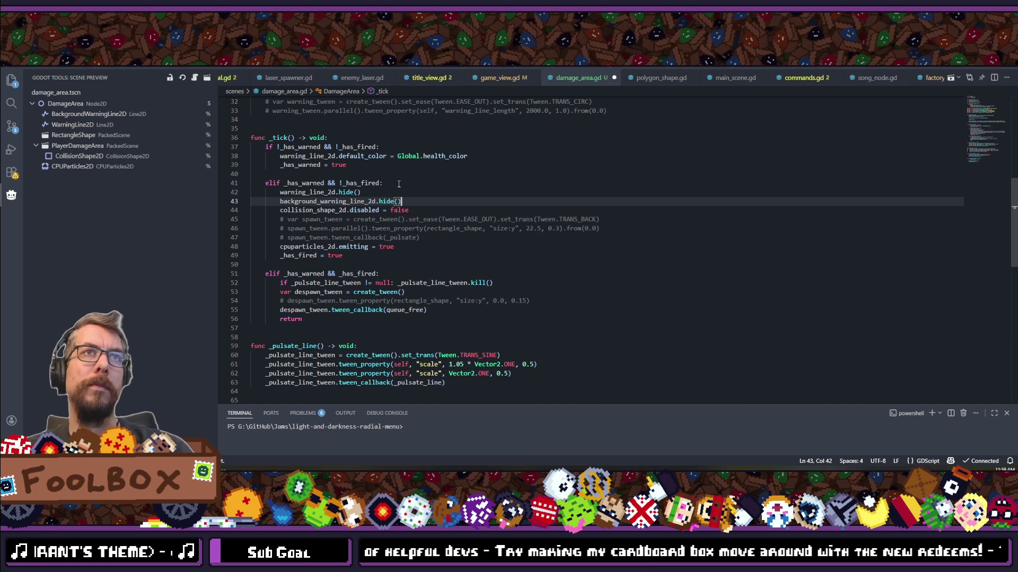
Step: Delete the three commented spawn_tween lines and the commented despawn_tween line
scroll(400, 236, down, 3)
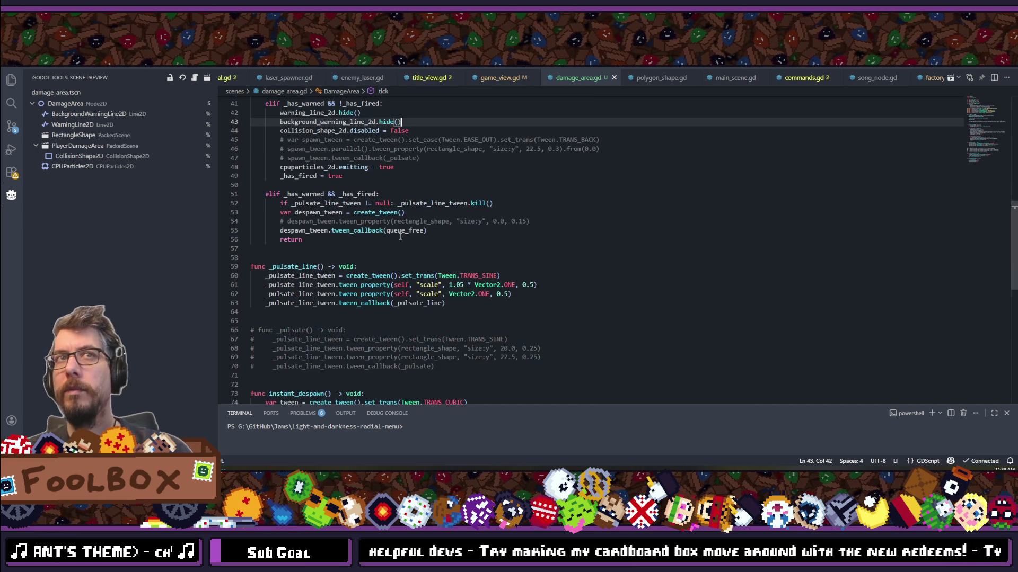
mouse_move(430, 161)
mouse_down()
mouse_move(255, 131)
mouse_move(251, 140)
mouse_up()
key(BackSpace)
key(BackSpace)
scroll(322, 178, up, 2)
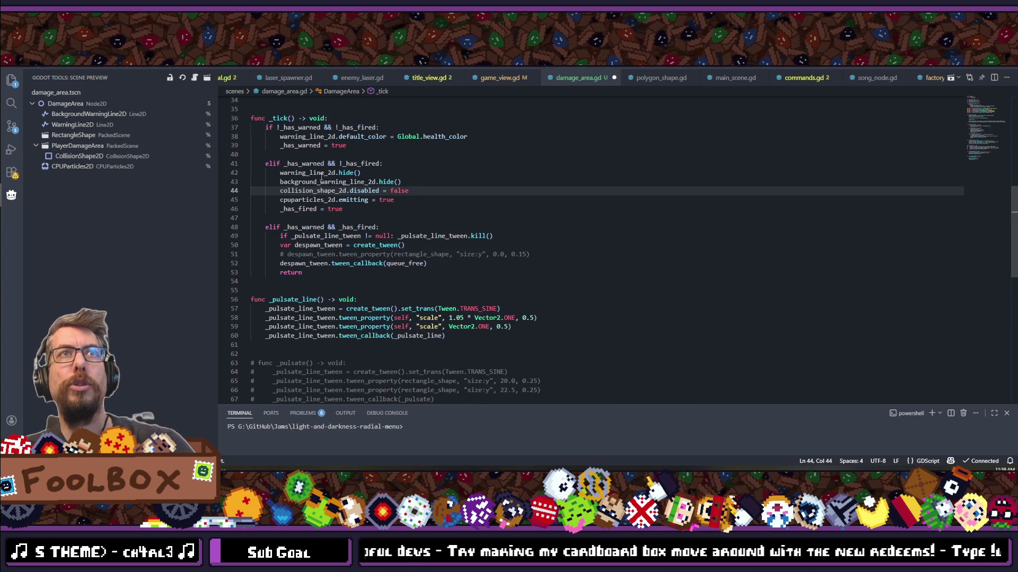
scroll(321, 177, down, 2)
drag(556, 191, 263, 195)
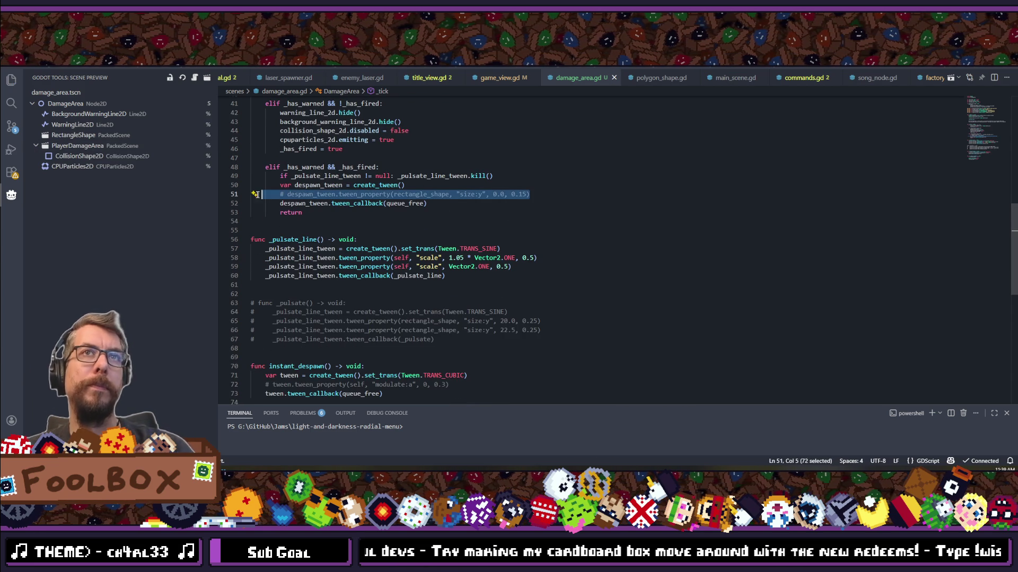
key(BackSpace)
key(BackSpace)
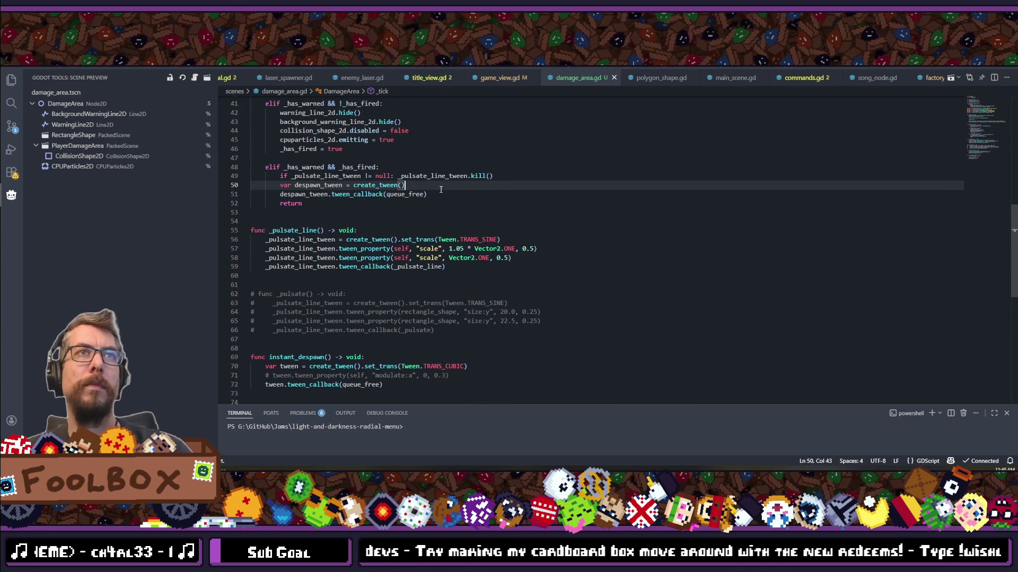
Step: Delete the commented-out old _pulsate function block
click(449, 195)
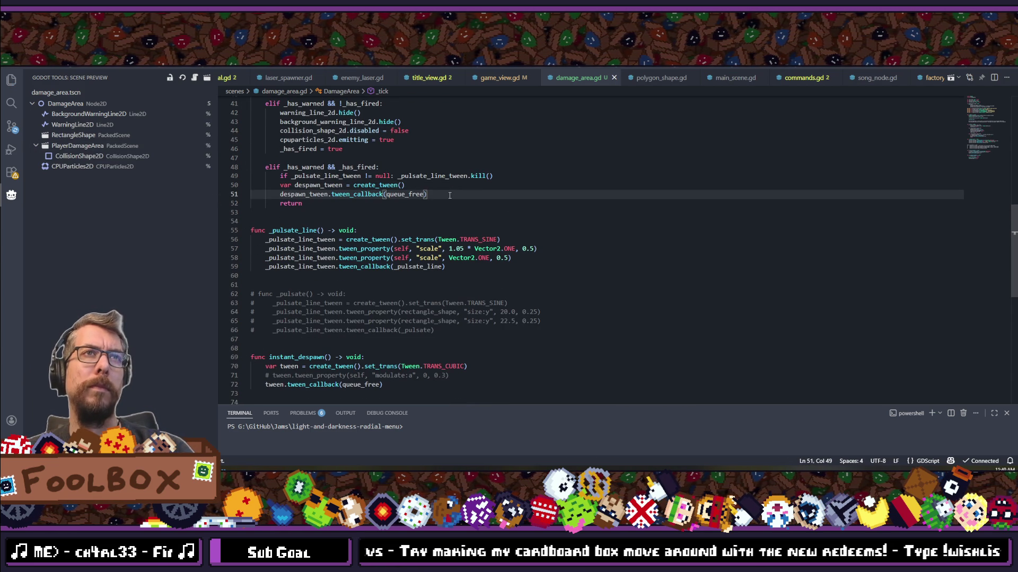
mouse_move(354, 188)
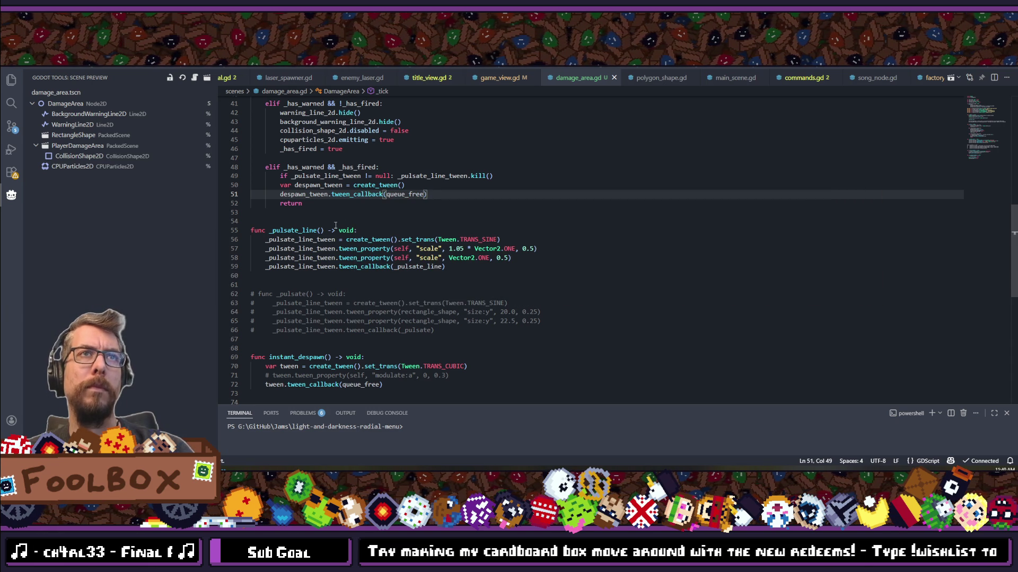
scroll(335, 226, down, 3)
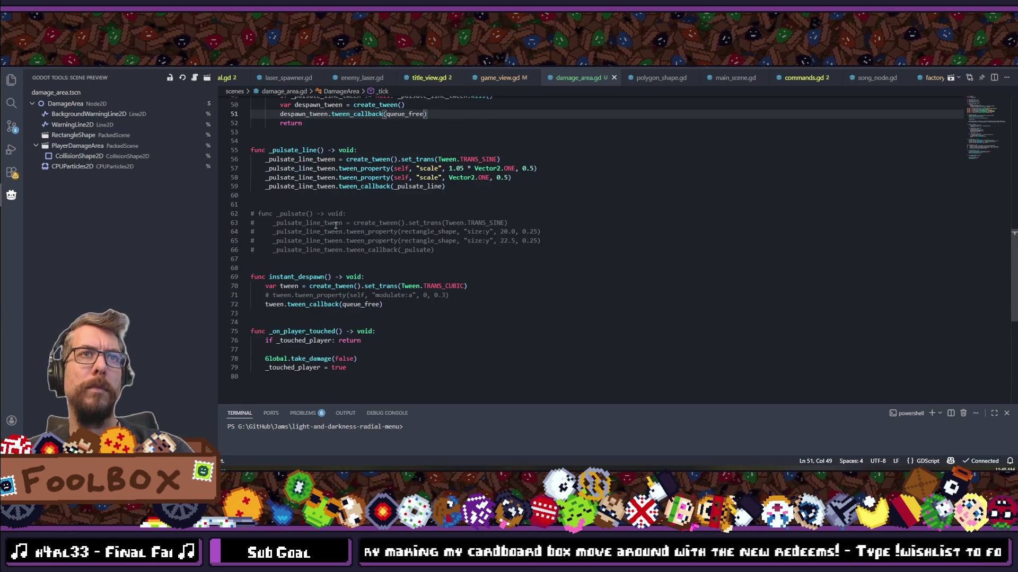
drag(434, 252, 448, 187)
key(BackSpace)
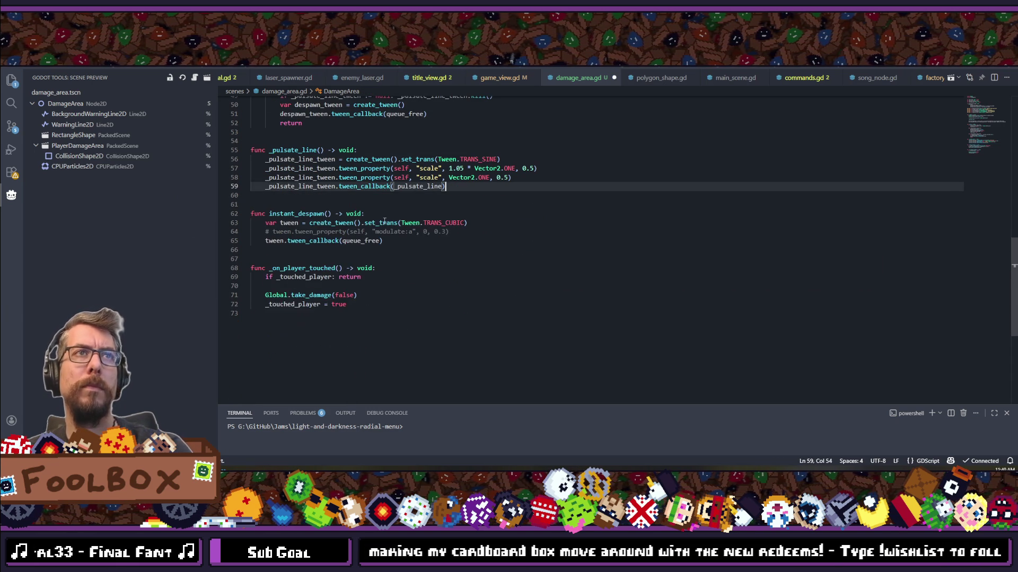
Step: Delete the commented modulate tween line and save damage_area.gd
drag(503, 231, 195, 234)
key(BackSpace)
key(BackSpace)
key(ctrl+s)
scroll(292, 258, up, 4)
scroll(292, 258, up, 7)
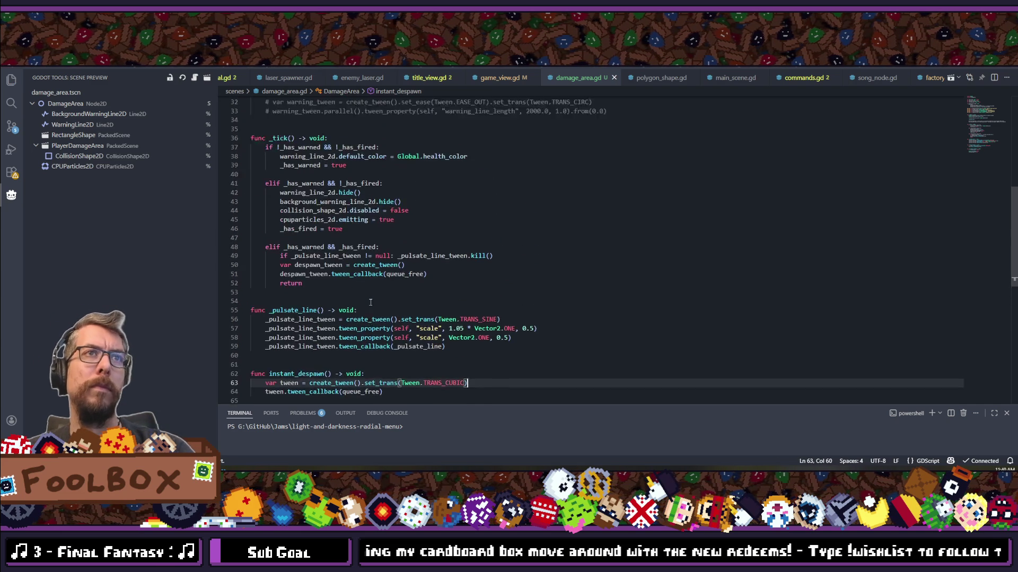
Step: Remove the commented warning_tween lines and extra blank lines from _ready, keeping one after connect
mouse_move(608, 252)
mouse_down()
mouse_move(297, 252)
mouse_move(251, 233)
mouse_up()
key(BackSpace)
key(BackSpace)
key(Up)
key(BackSpace)
key(Up)
key(BackSpace)
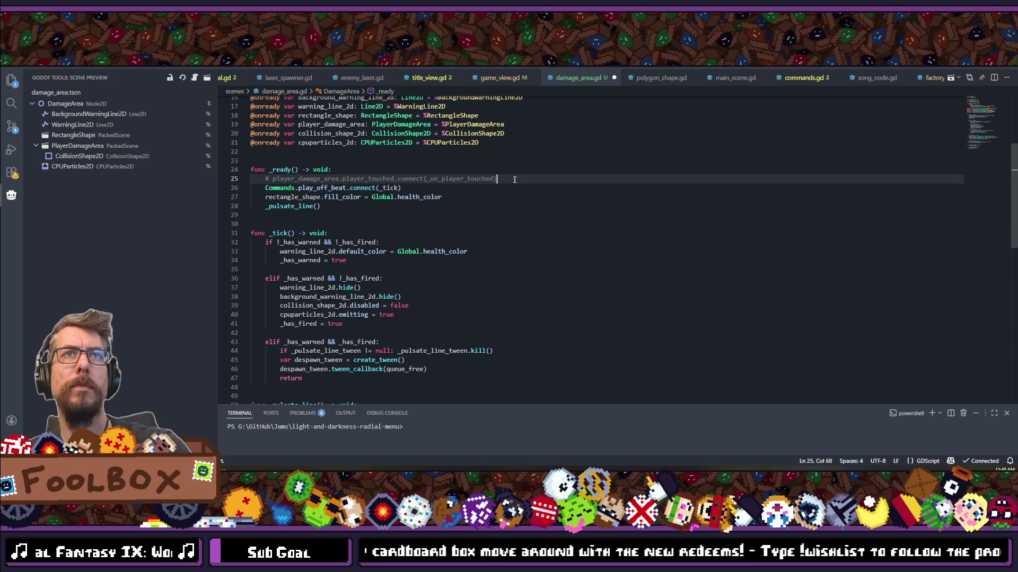
key(Return)
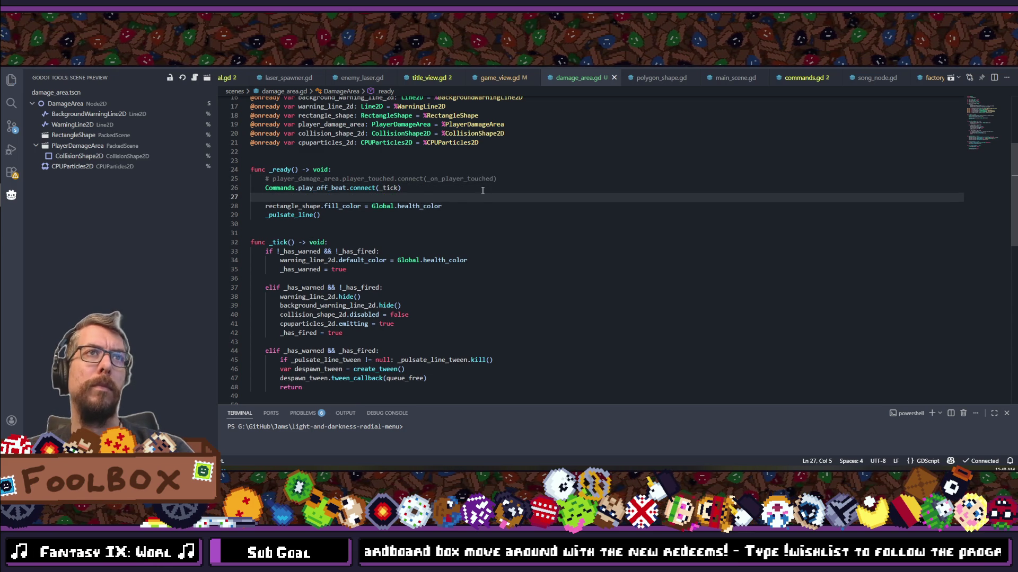
Step: Save damage_area.gd and switch back to the Godot editor
click(472, 205)
key(ctrl+s)
scroll(463, 238, down, 6)
scroll(459, 243, down, 6)
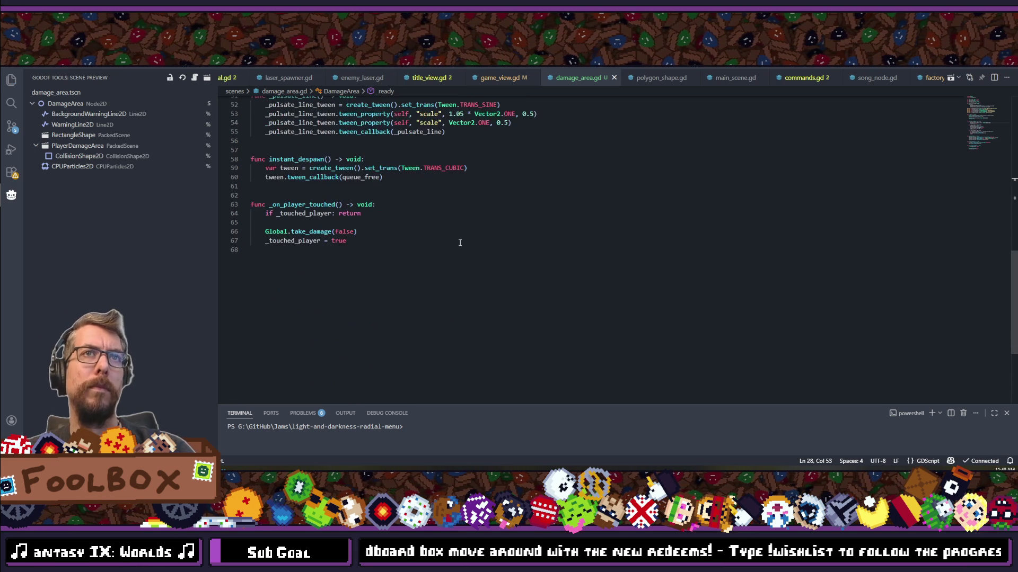
scroll(456, 239, up, 13)
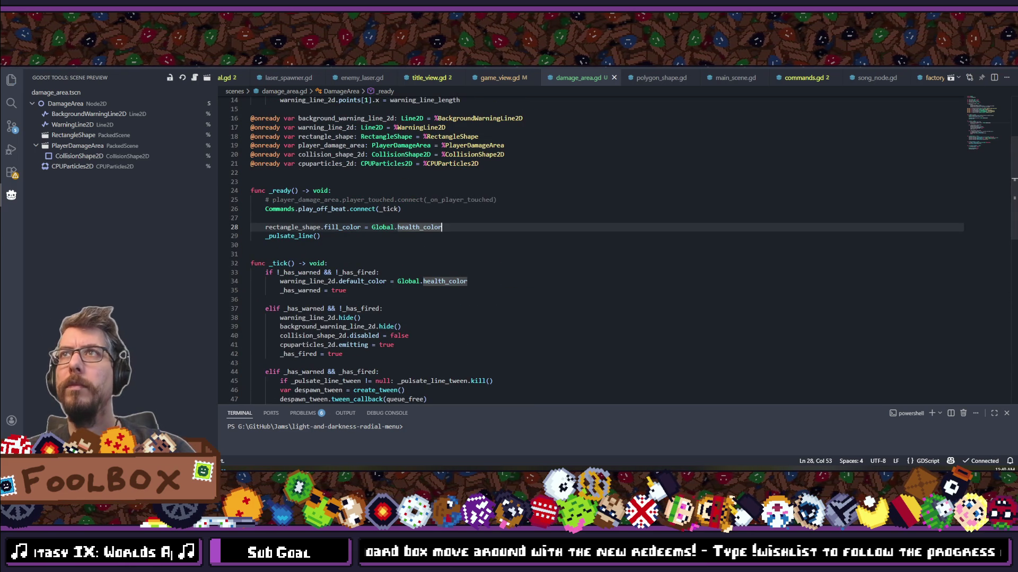
key(alt+Tab)
scroll(467, 253, down, 7)
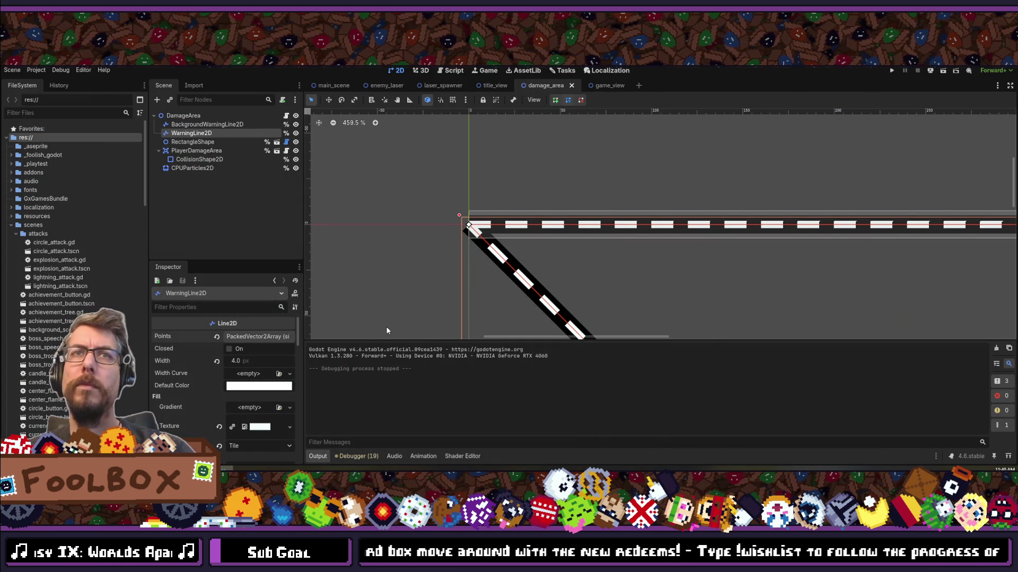
Step: Zoom the 2D viewport out to 56.4% and select BackgroundWarningLine2D in the Scene dock
scroll(589, 216, up, 2)
scroll(558, 204, down, 3)
scroll(591, 216, up, 3)
scroll(512, 204, down, 3)
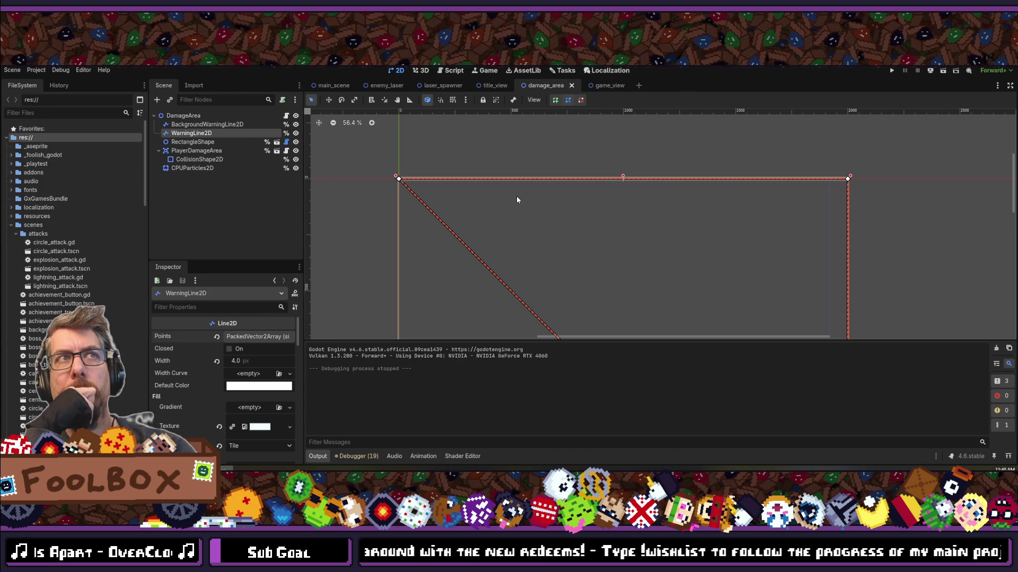
click(201, 125)
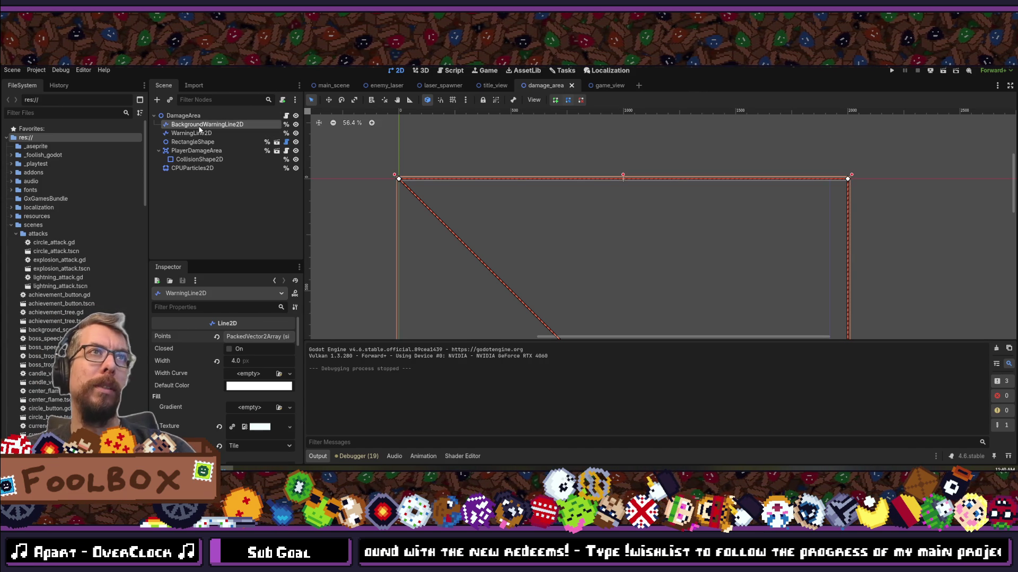
Step: Inspect WarningLine2D and BackgroundWarningLine2D's Points list, then collapse the scenes folder in FileSystem
scroll(202, 411, up, 3)
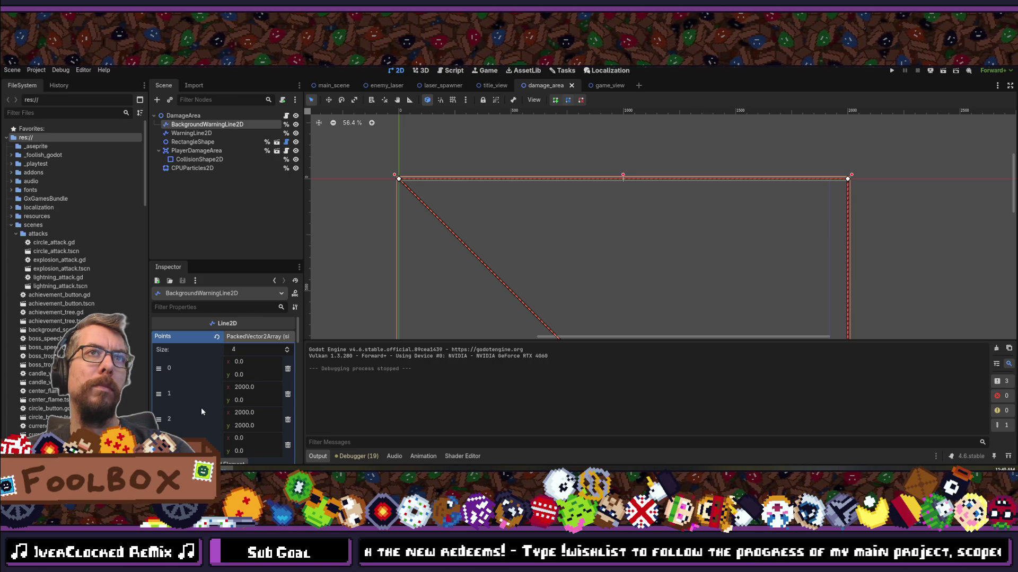
click(204, 132)
click(205, 124)
key(Up)
click(205, 124)
key(Up)
click(205, 124)
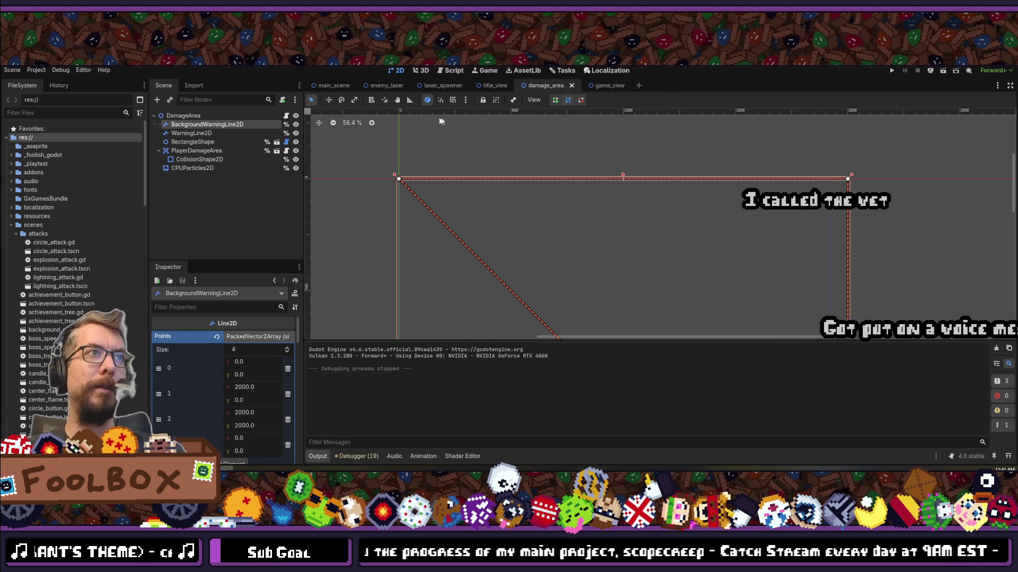
click(11, 226)
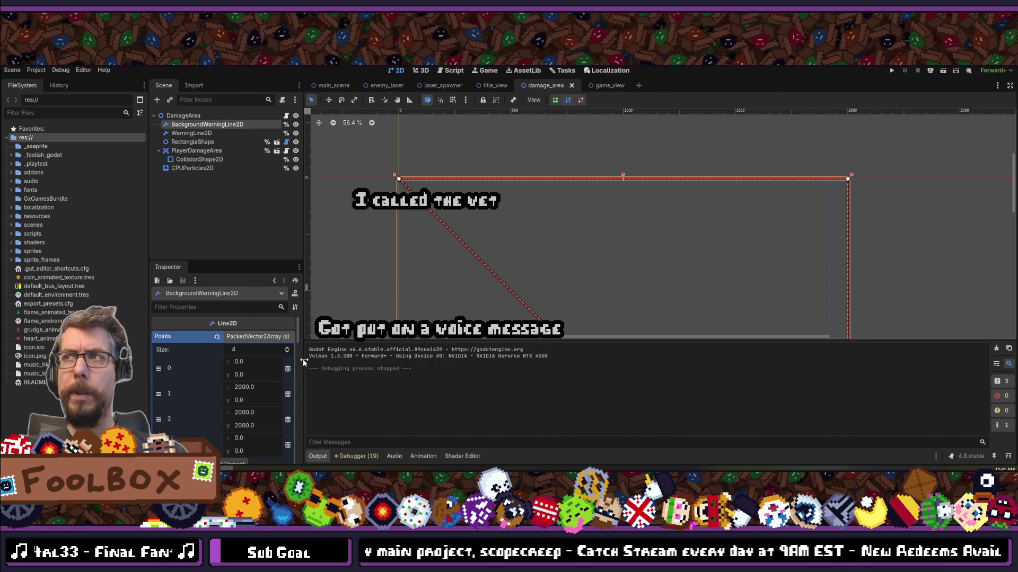
Step: Select the DamageArea root node and save the damage_area scene
scroll(457, 224, down, 3)
scroll(461, 222, down, 3)
scroll(530, 278, up, 2)
scroll(528, 282, down, 2)
scroll(438, 201, up, 6)
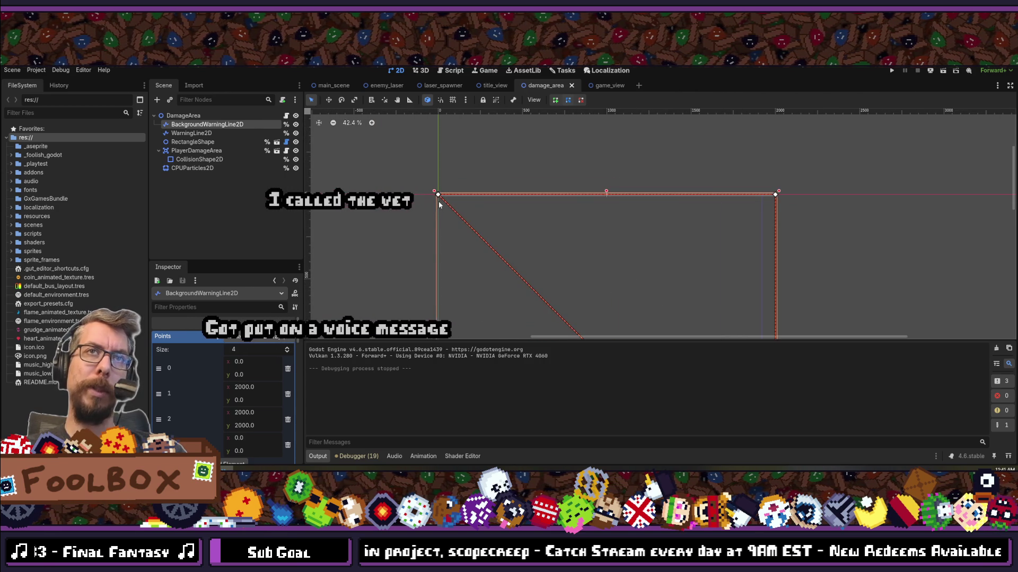
scroll(370, 124, up, 3)
scroll(445, 271, up, 3)
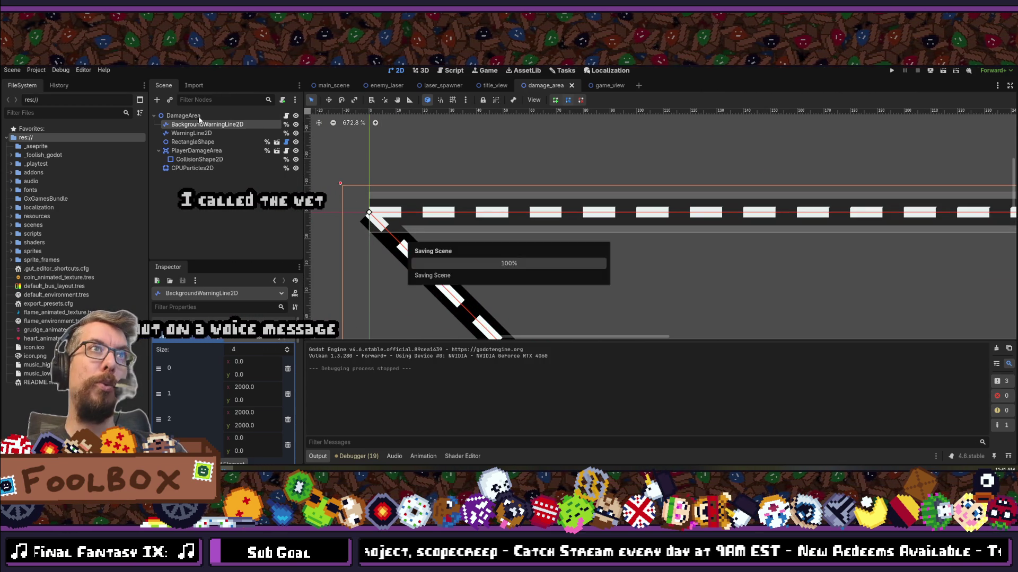
click(183, 116)
click(157, 99)
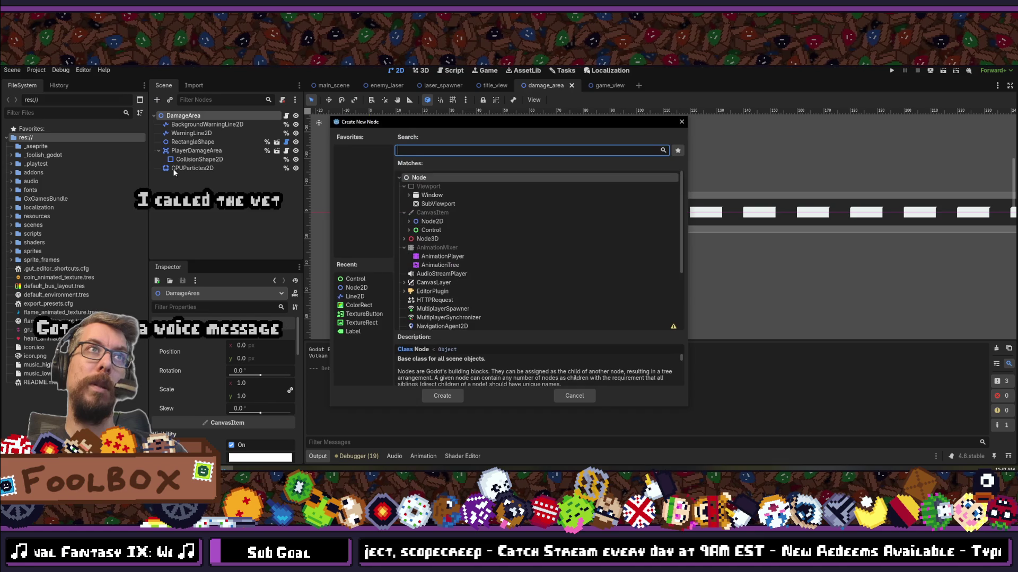
key(Escape)
key(ctrl+s)
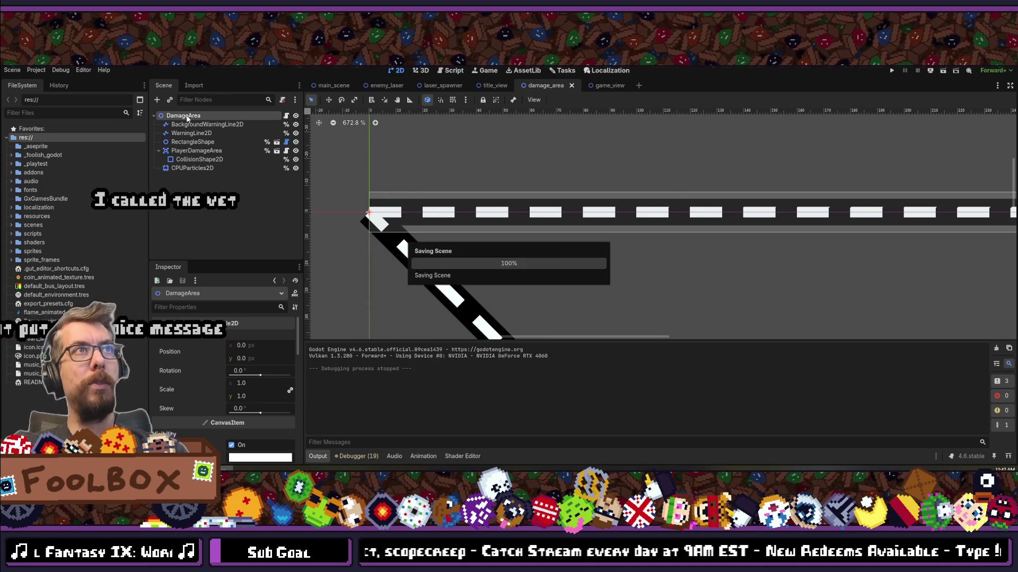
Step: Instance polygon_shape.tscn under DamageArea and drag it to be the first child
click(170, 100)
text(shape)
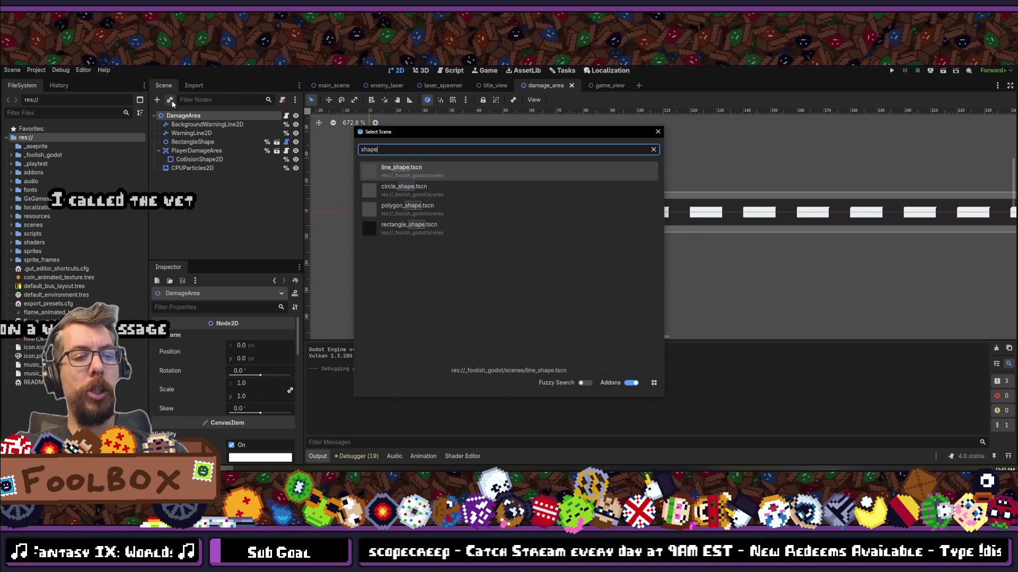
key(Down)
key(Down)
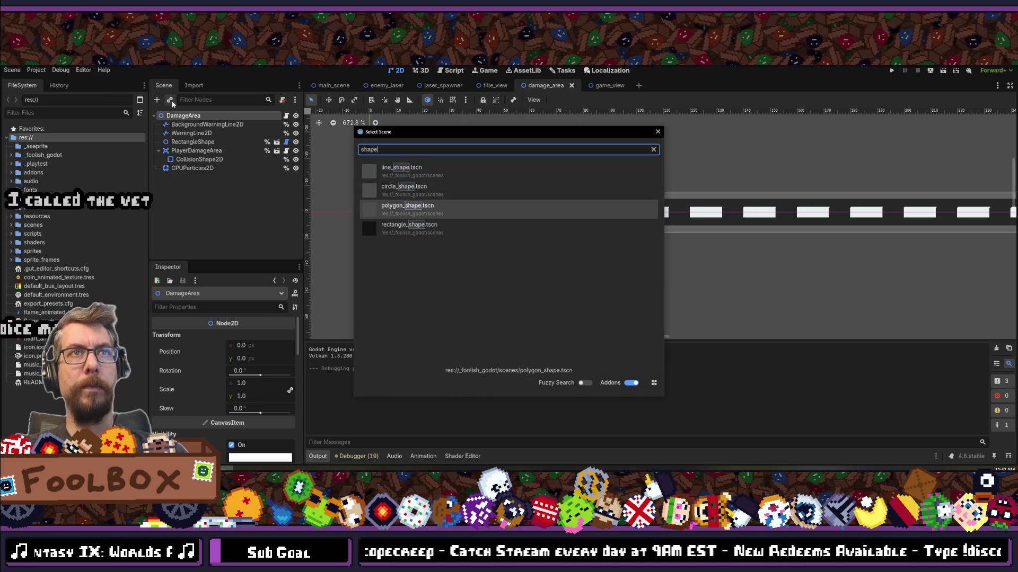
key(Return)
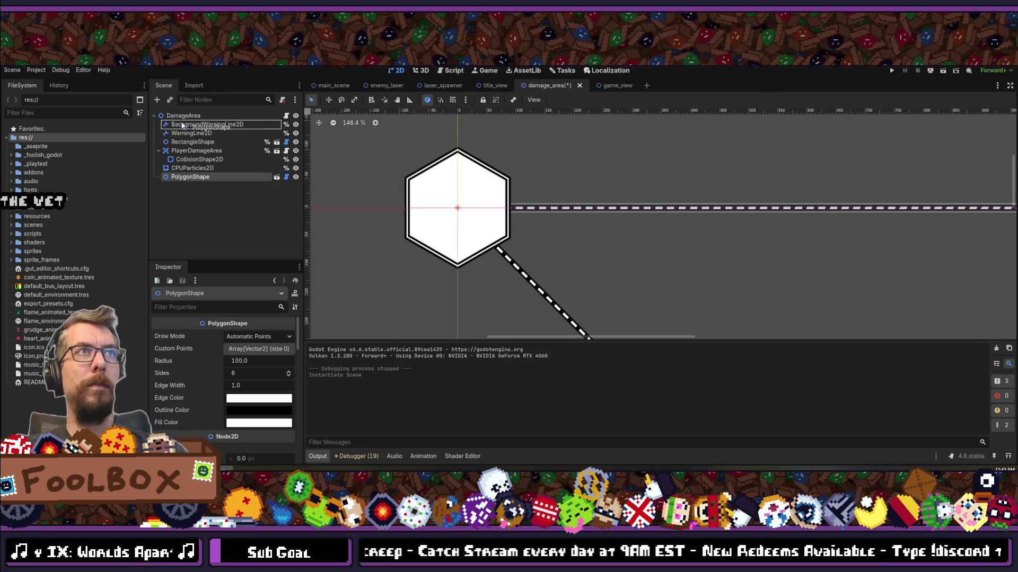
drag(180, 125, 180, 125)
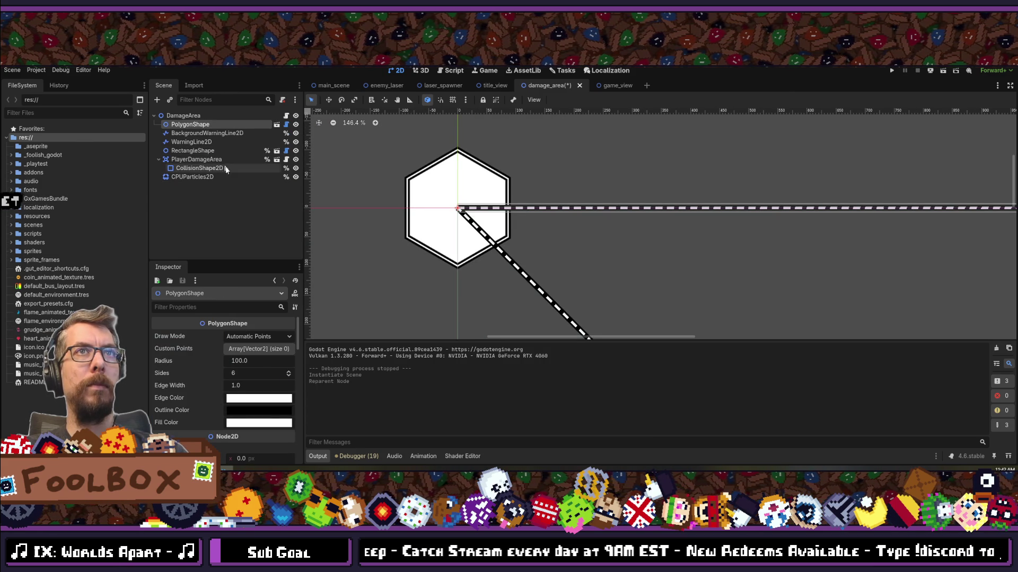
Step: Switch PolygonShape's Draw Mode to Custom Points and add points (0,0) and (2000,0)
click(252, 336)
click(252, 349)
click(252, 349)
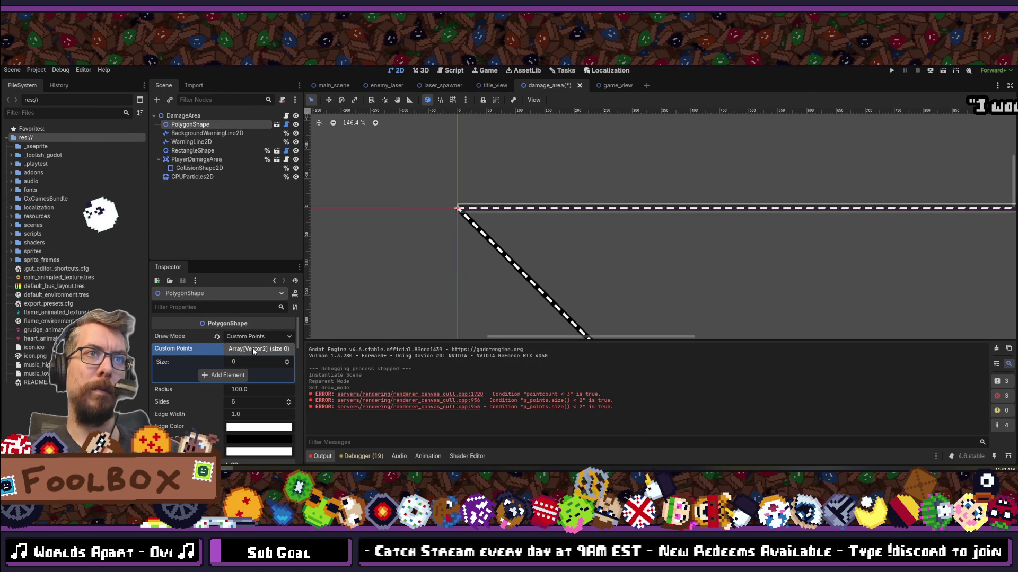
click(246, 377)
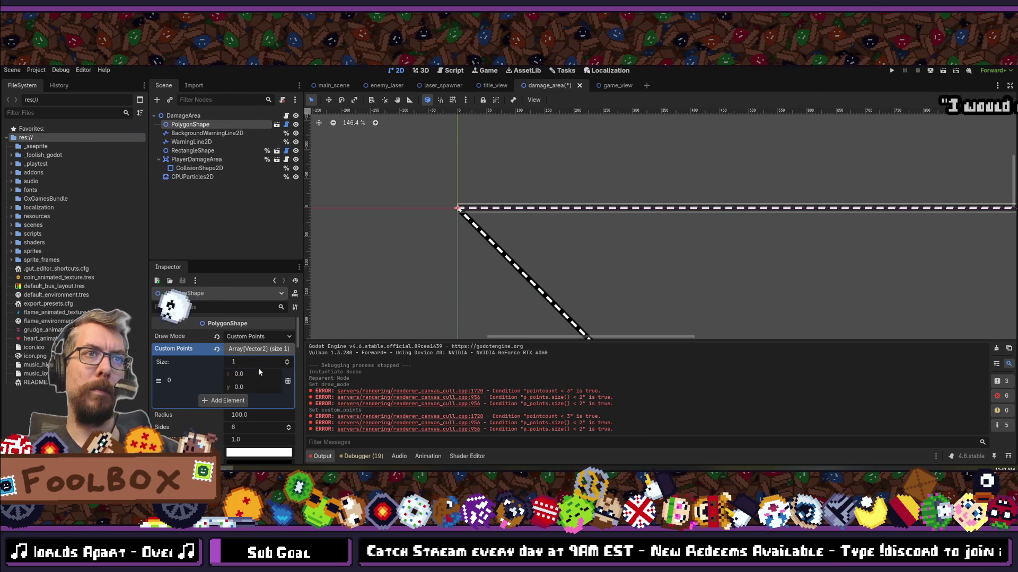
click(242, 400)
text(2)
key(Tab)
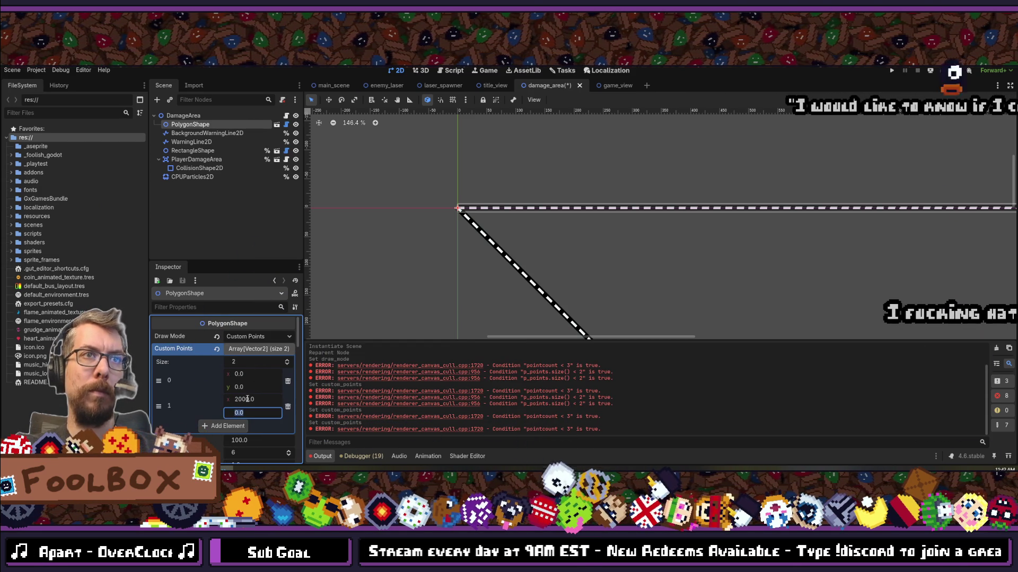
Step: Add custom points (2000,2000) and a closing (0,0), then collapse the Custom Points list
click(231, 424)
click(256, 424)
text(2)
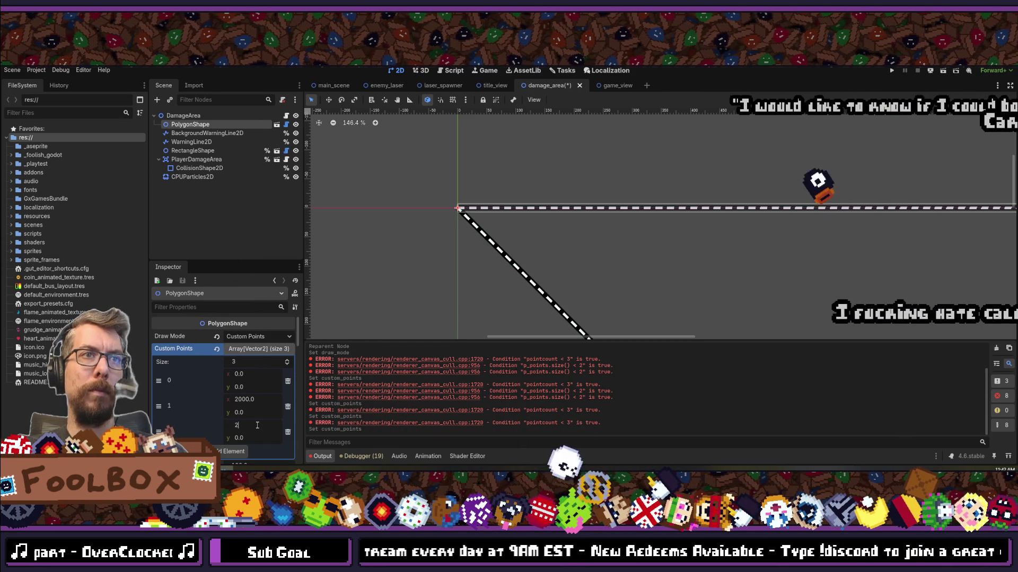
text(000)
key(Tab)
text(2000)
key(Return)
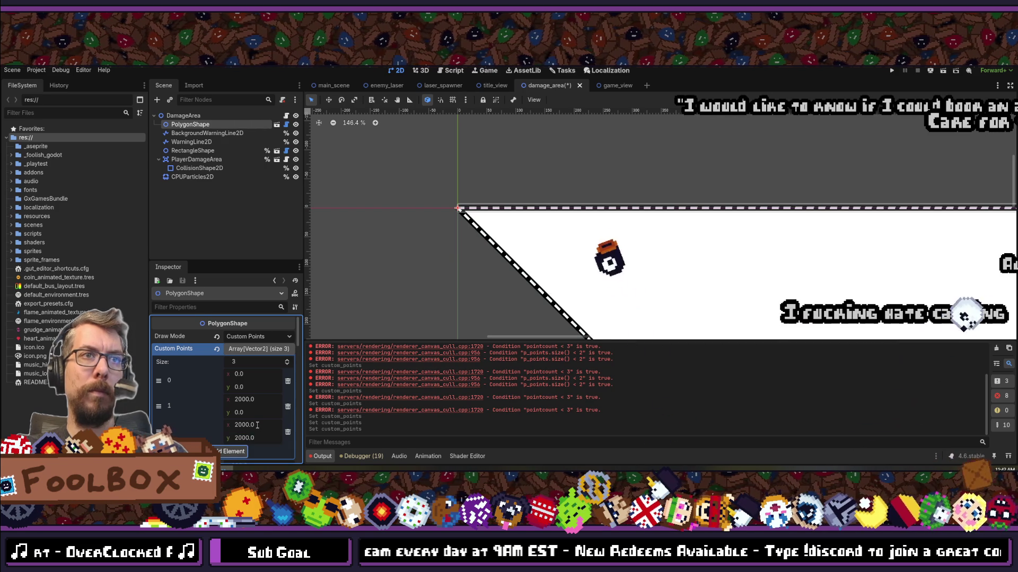
scroll(257, 425, down, 2)
click(225, 398)
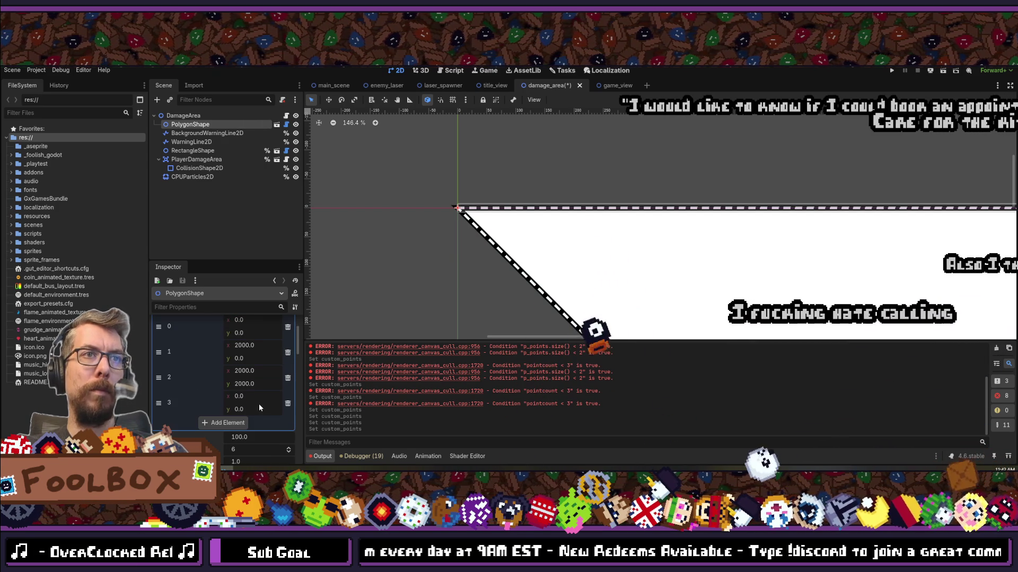
scroll(449, 289, down, 2)
scroll(449, 289, down, 7)
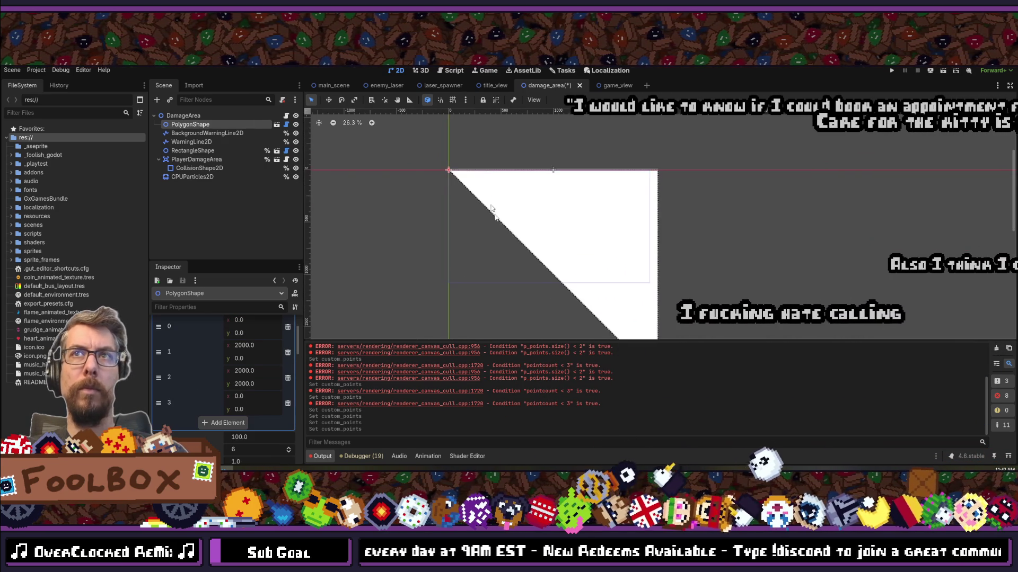
scroll(509, 242, up, 3)
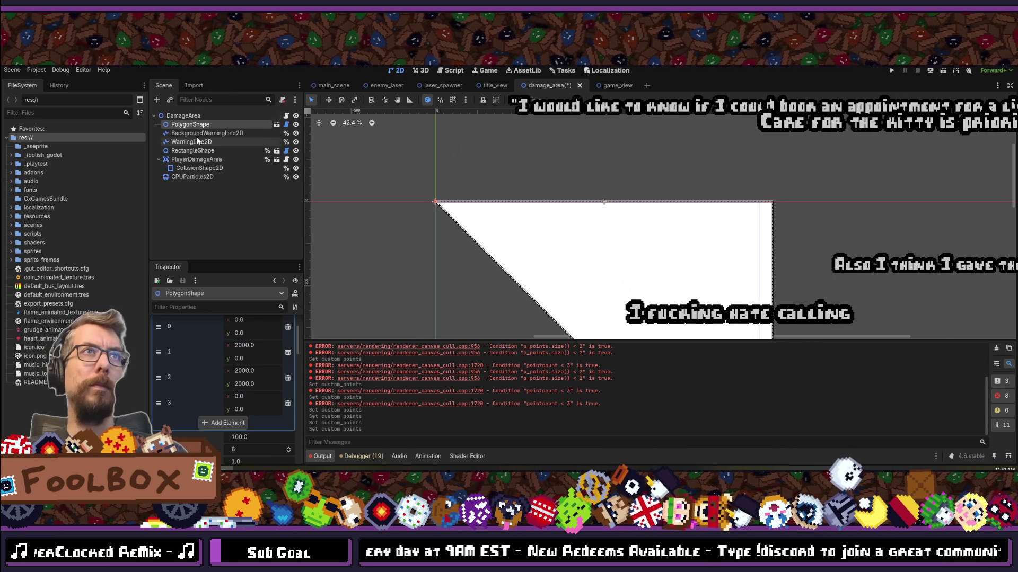
click(191, 124)
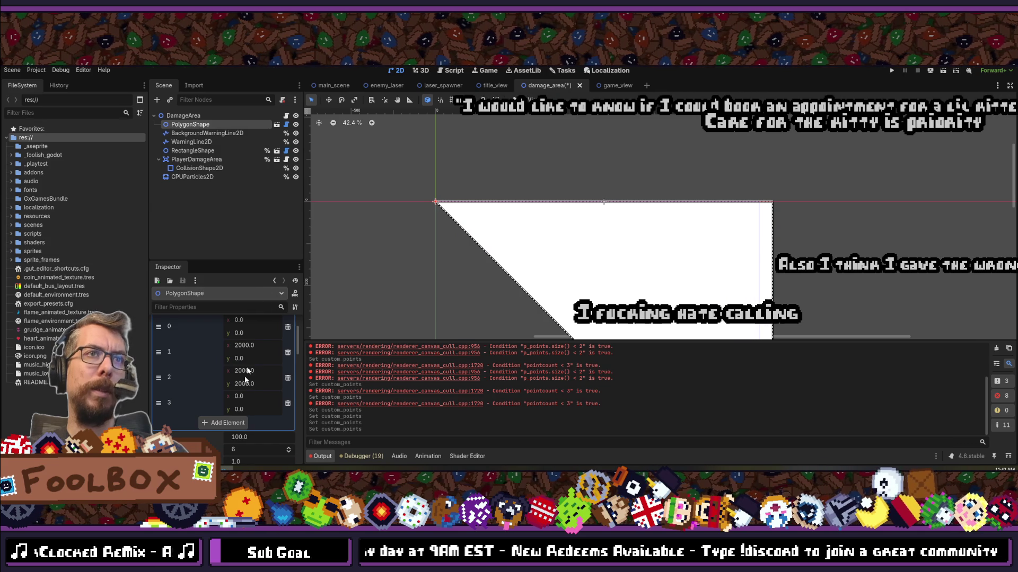
click(259, 349)
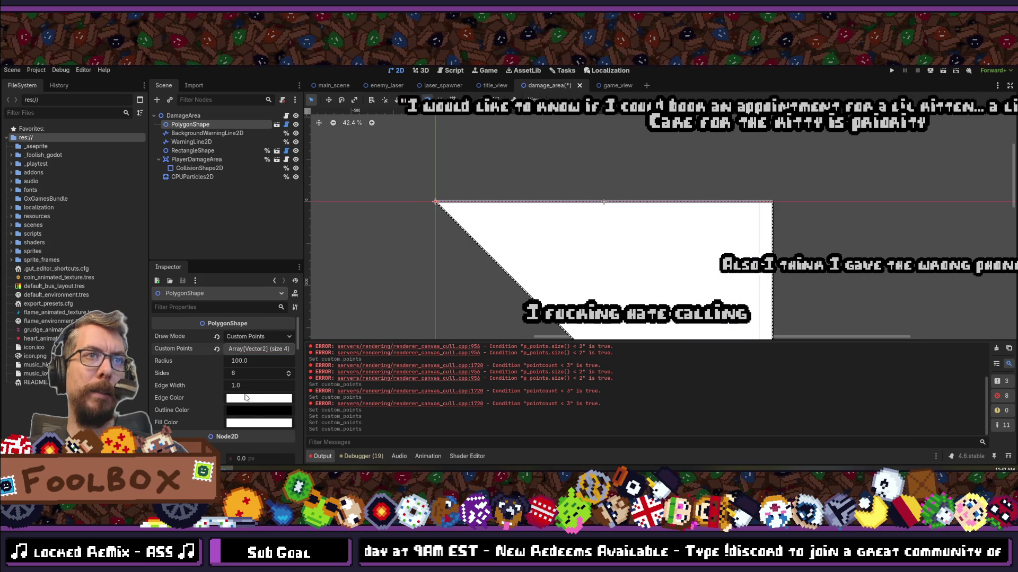
Step: Set the triangle's fill colour to a mostly transparent red and save the scene
click(251, 422)
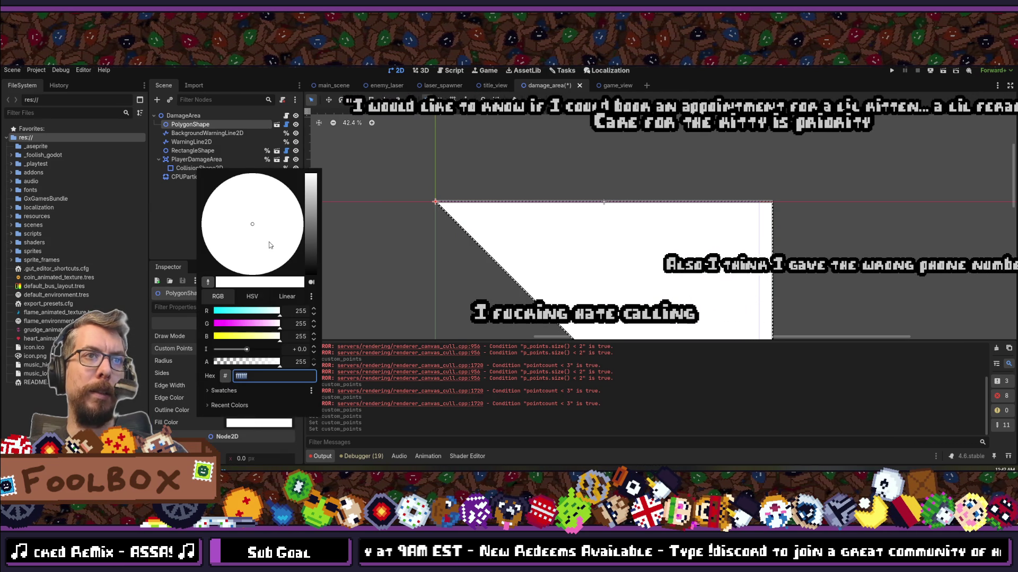
mouse_move(279, 324)
mouse_down()
mouse_move(213, 324)
mouse_move(236, 339)
mouse_move(199, 336)
mouse_up()
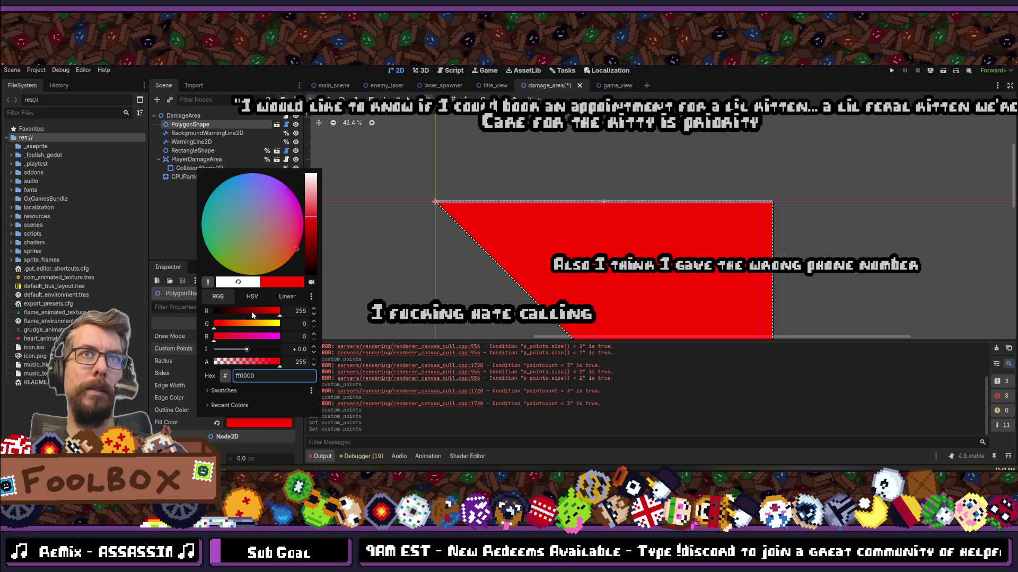
drag(279, 362, 229, 364)
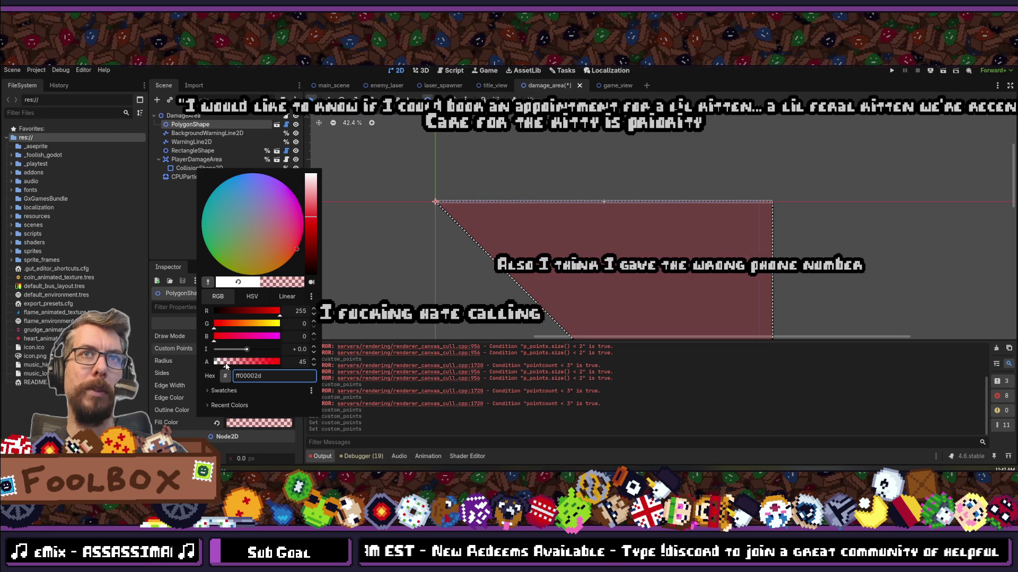
click(340, 341)
key(ctrl+s)
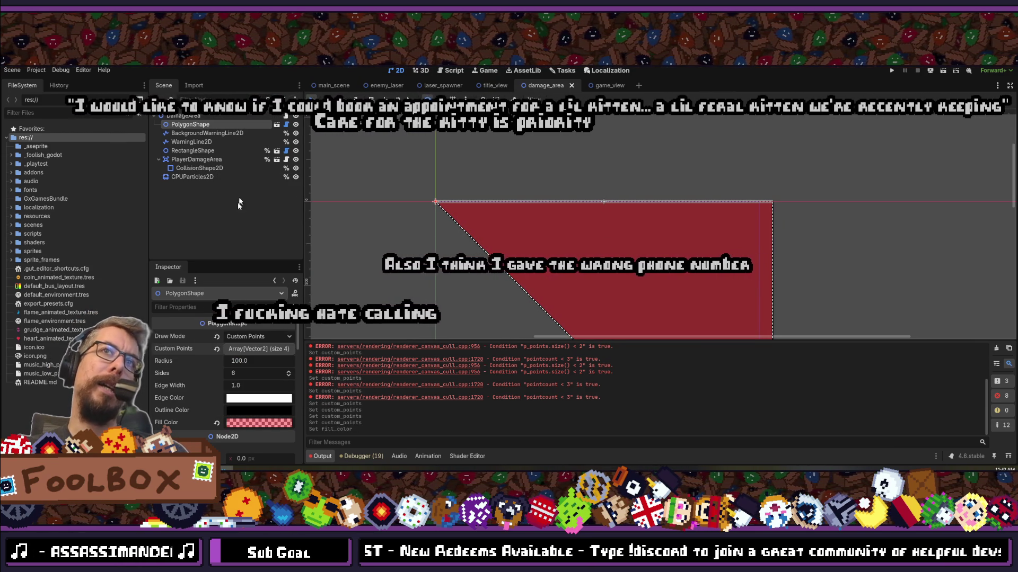
Step: Pan the viewport to the red polygon's right end and select BackgroundWarningLine2D
click(233, 212)
scroll(572, 228, down, 5)
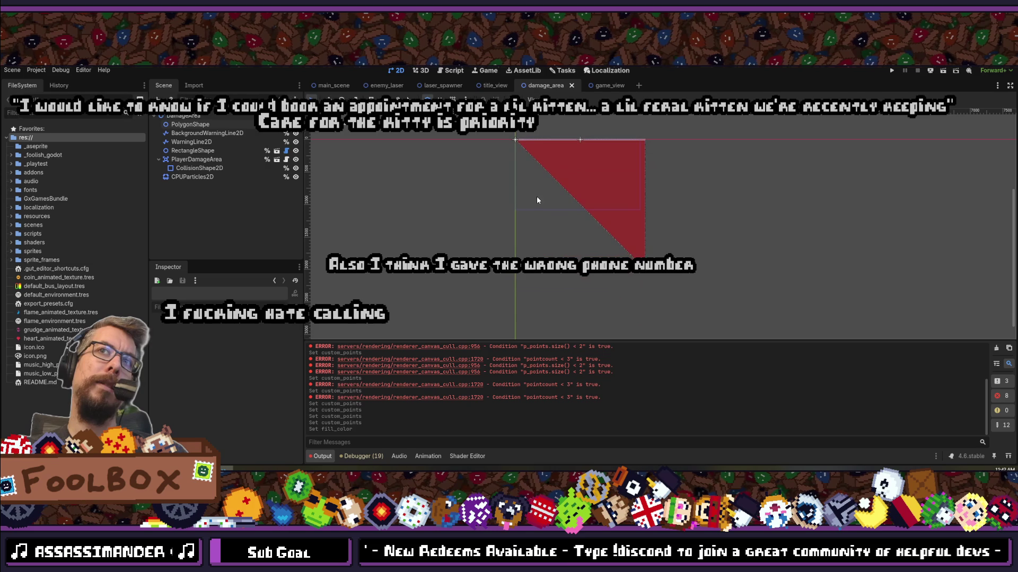
scroll(638, 144, up, 2)
scroll(619, 153, up, 4)
mouse_move(609, 165)
mouse_down()
mouse_move(582, 295)
mouse_move(565, 316)
mouse_up()
scroll(565, 316, up, 5)
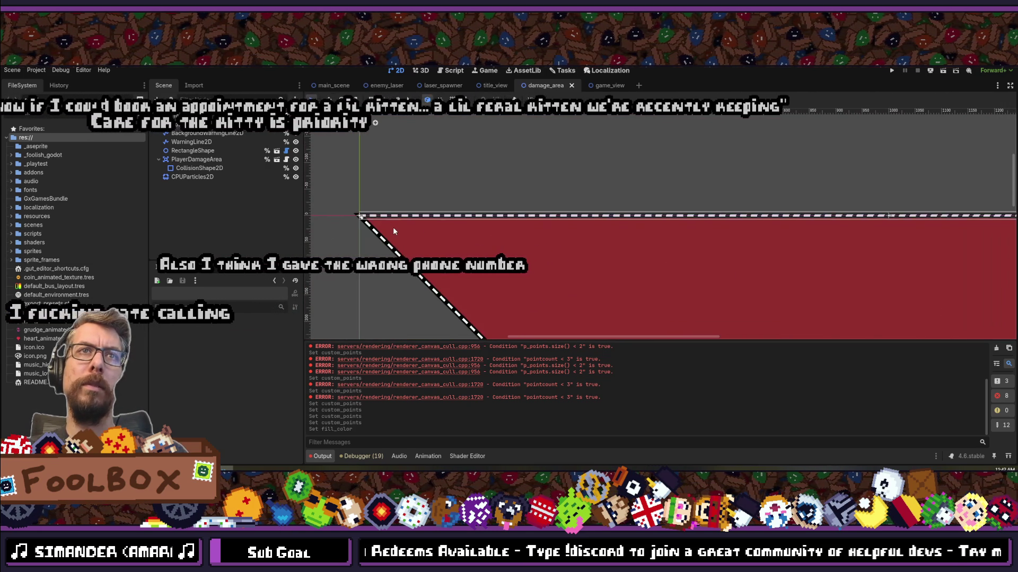
drag(781, 244, 504, 262)
drag(764, 269, 328, 265)
drag(866, 263, 479, 297)
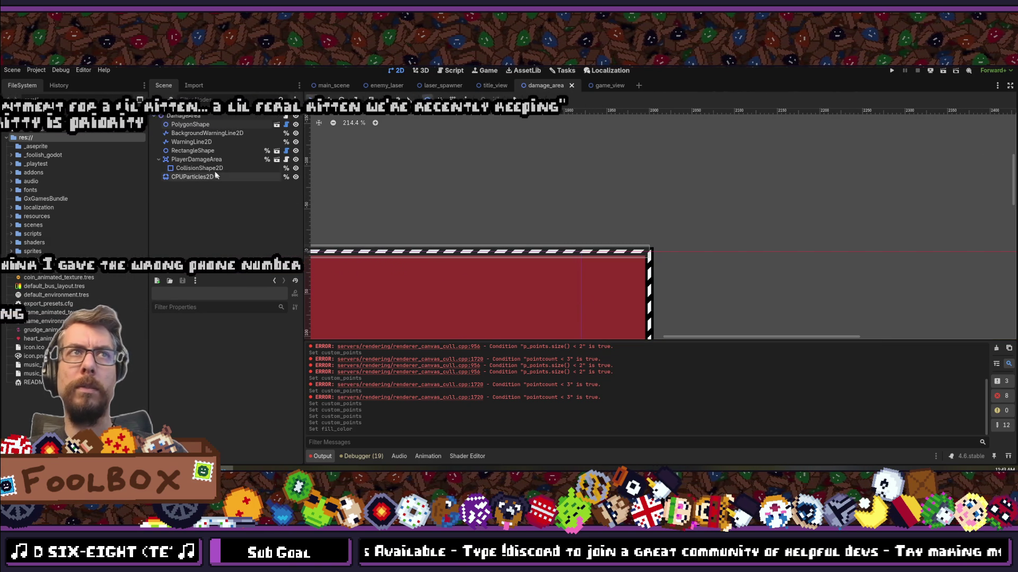
click(186, 134)
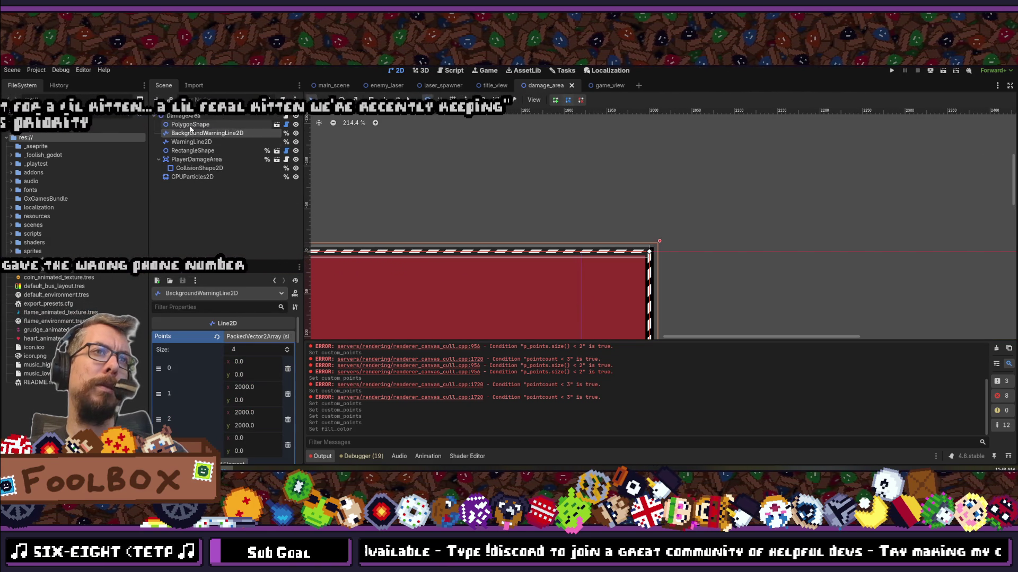
Step: Try Bevel and Round joints on WarningLine2D, then set Joint Mode back to Sharp
click(194, 142)
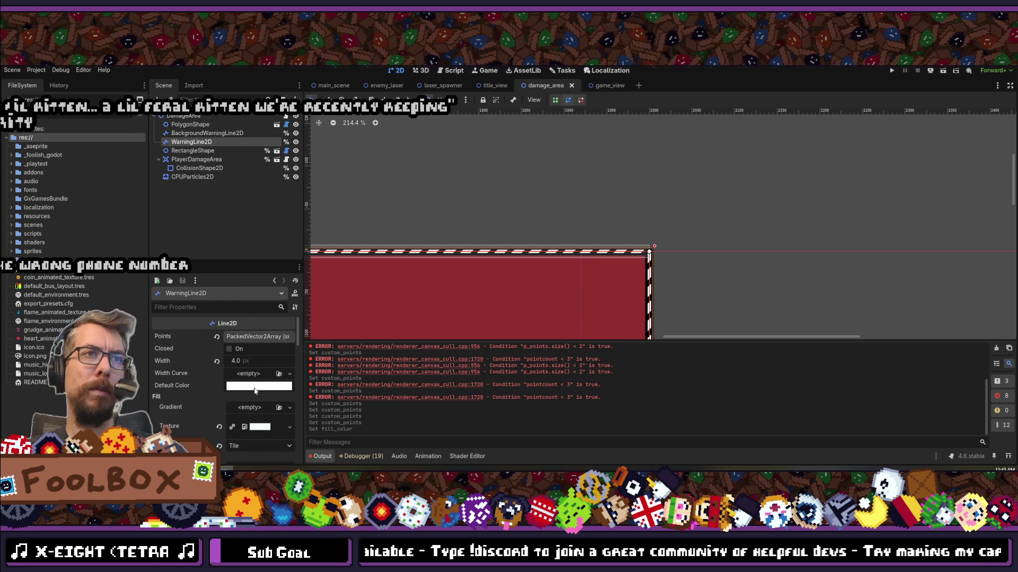
scroll(254, 371, down, 2)
scroll(255, 390, down, 2)
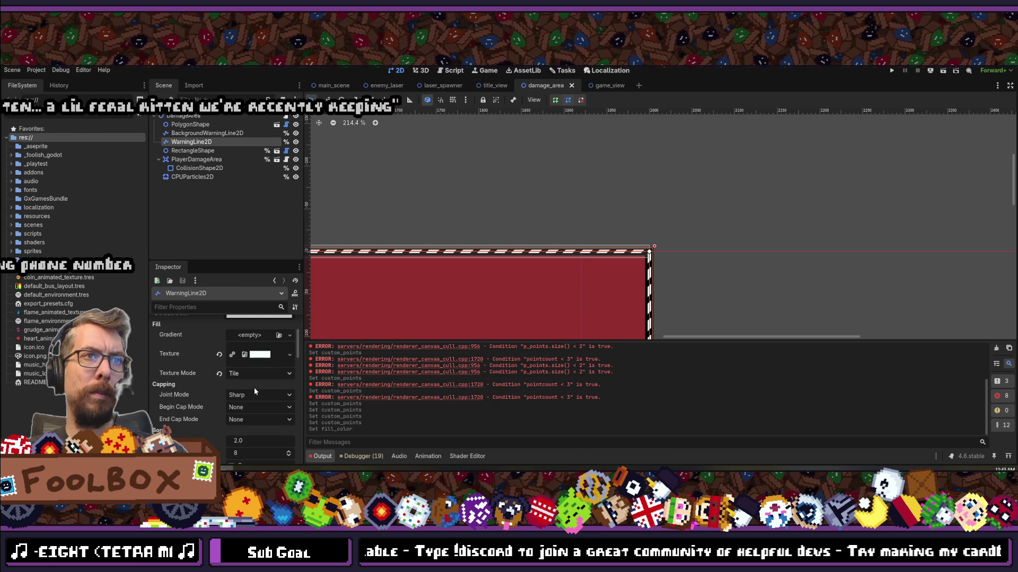
click(258, 395)
click(253, 418)
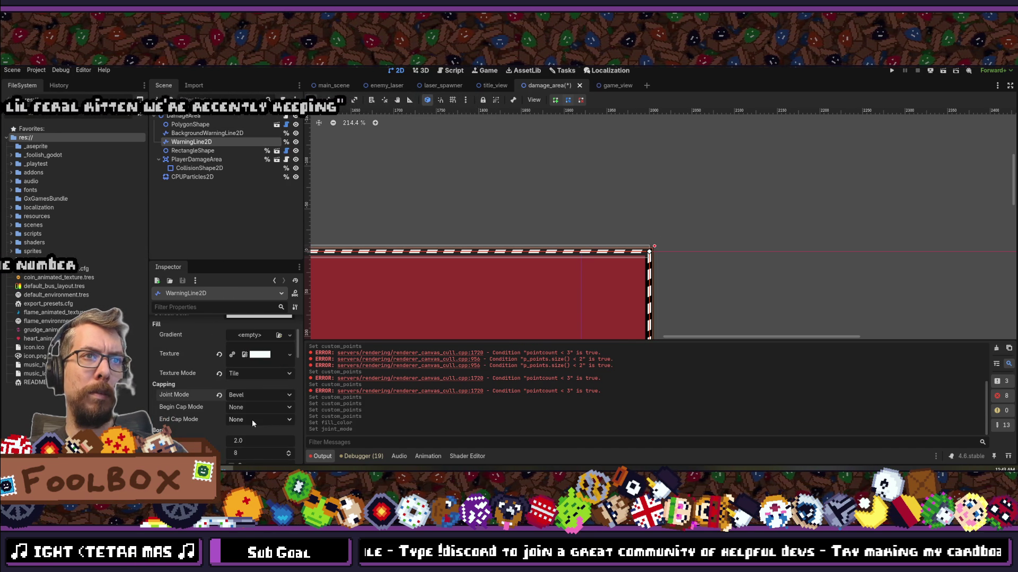
click(252, 397)
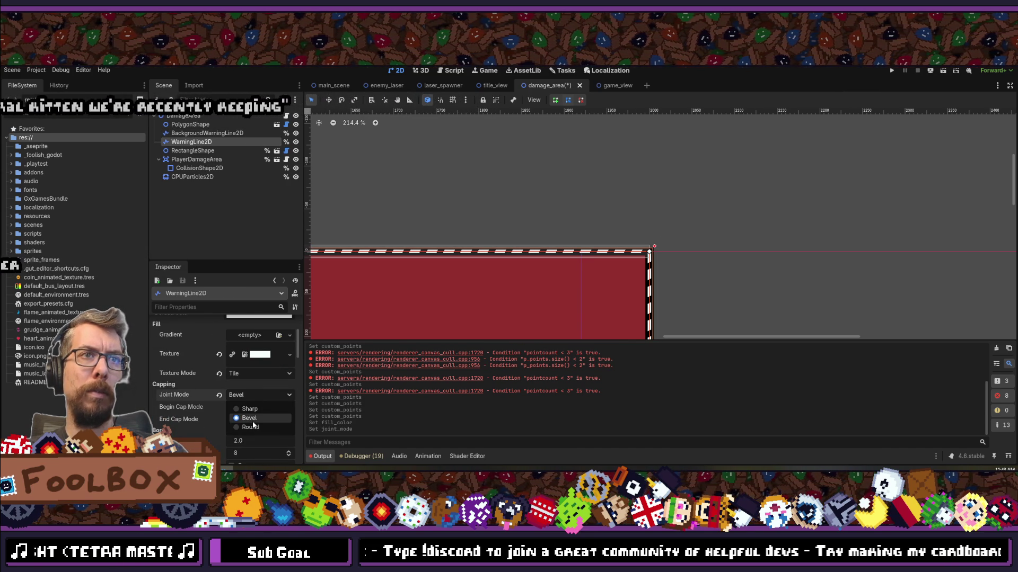
click(252, 427)
click(248, 396)
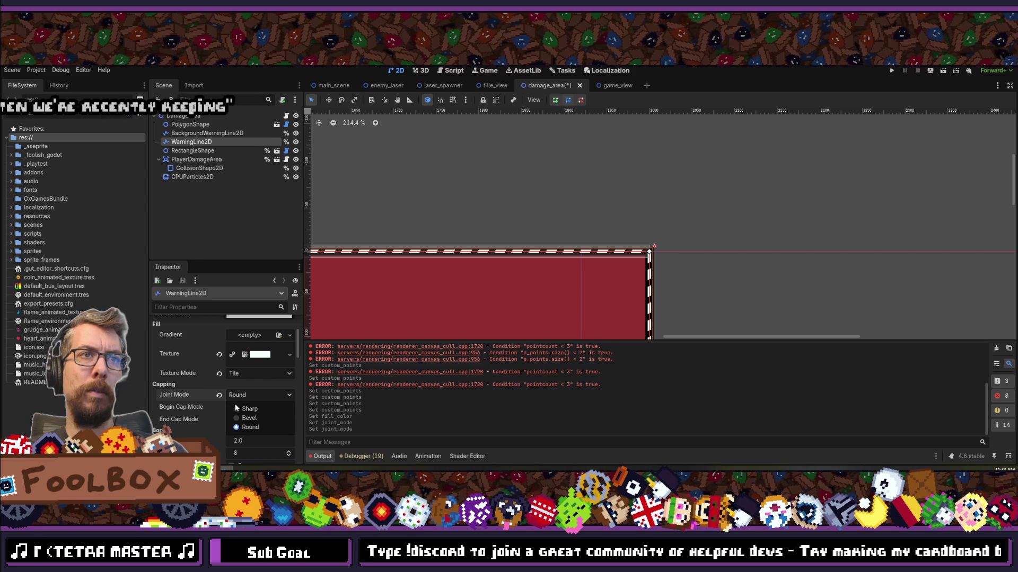
click(236, 406)
Step: Try Box and Round begin/end caps on the warning line, then reset both to None
click(249, 408)
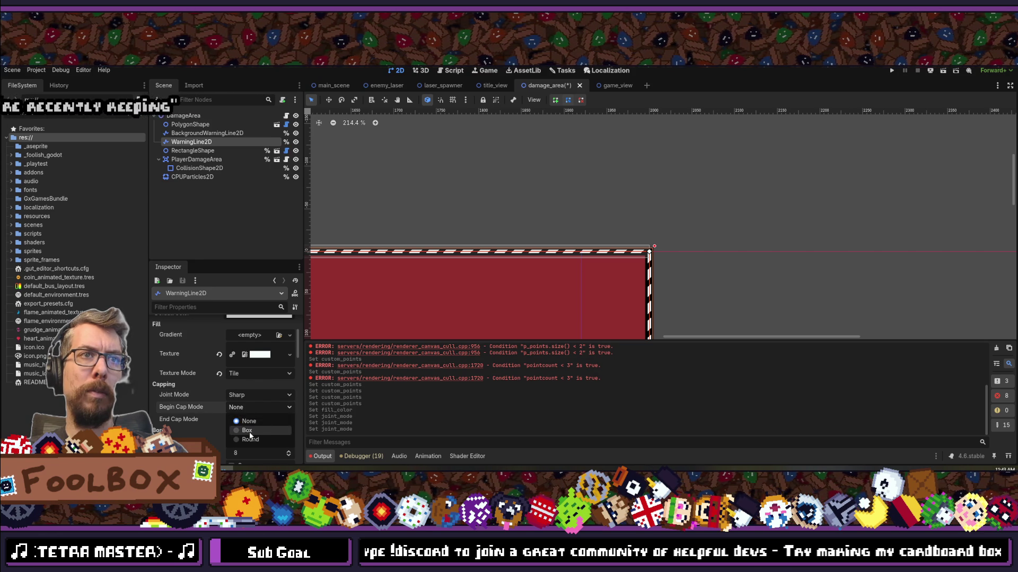
click(249, 431)
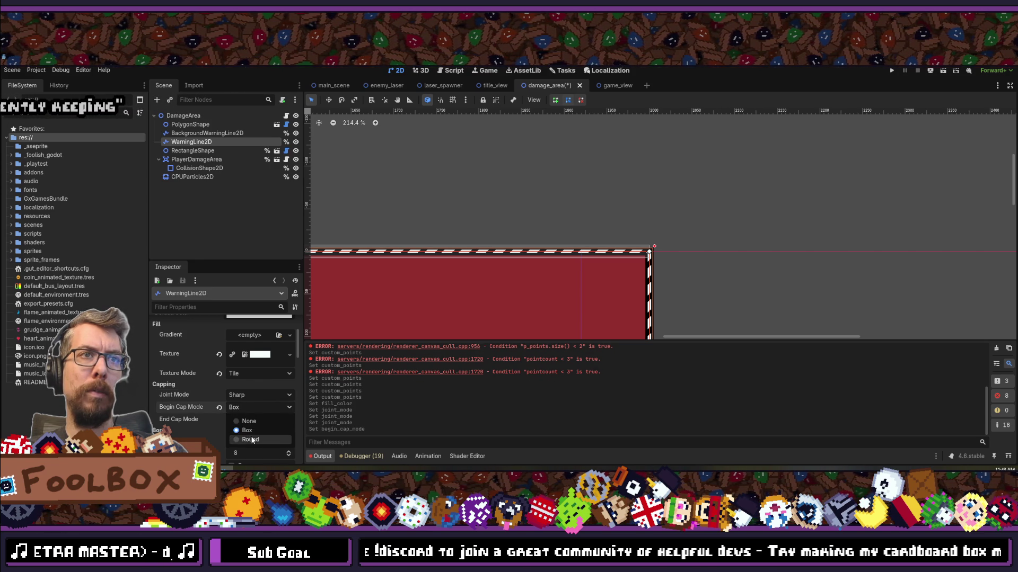
click(250, 440)
click(247, 443)
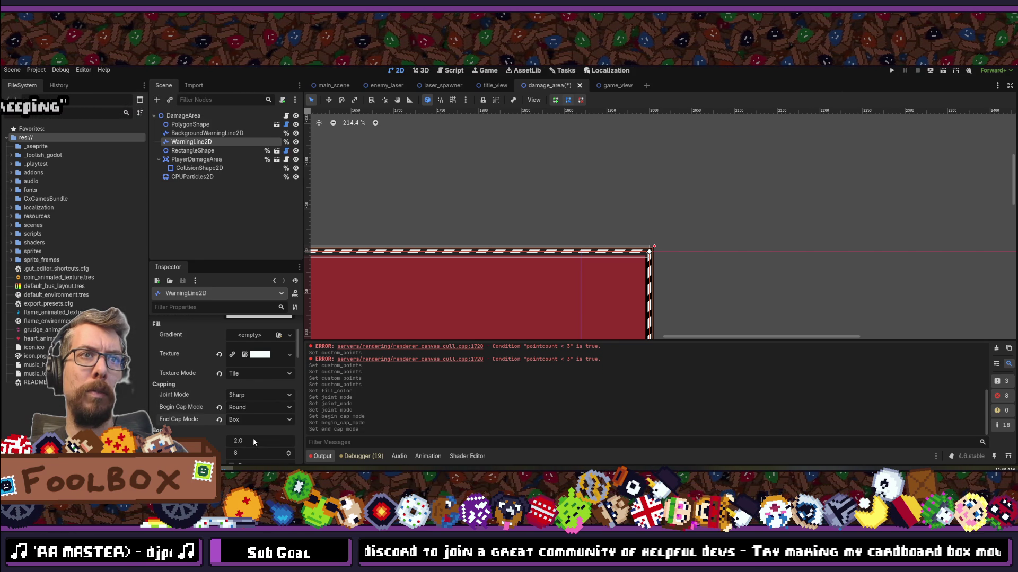
click(219, 421)
click(219, 408)
Step: Enable Antialiased on WarningLine2D and reset Round Precision to 8
scroll(210, 397, down, 2)
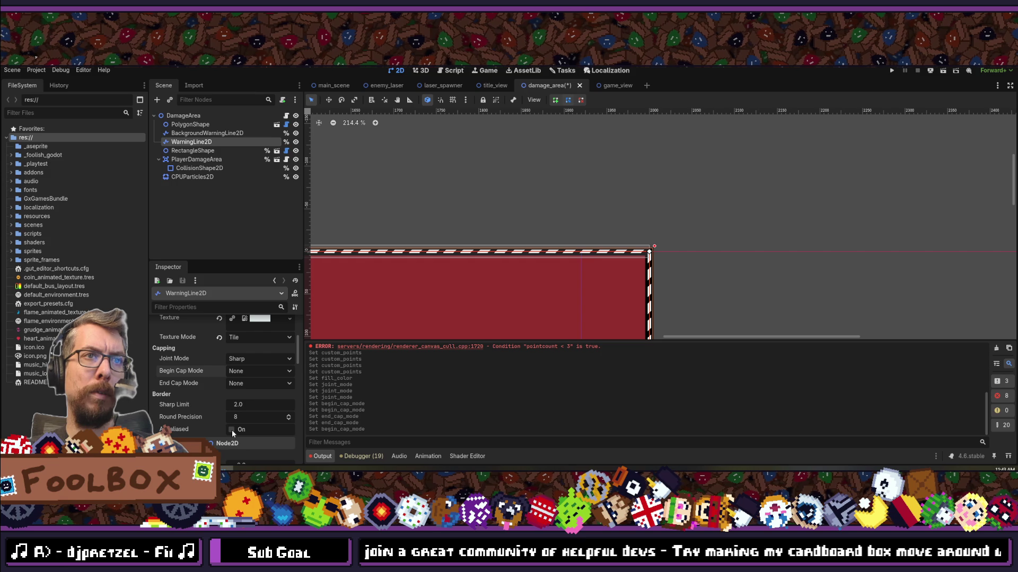
click(232, 429)
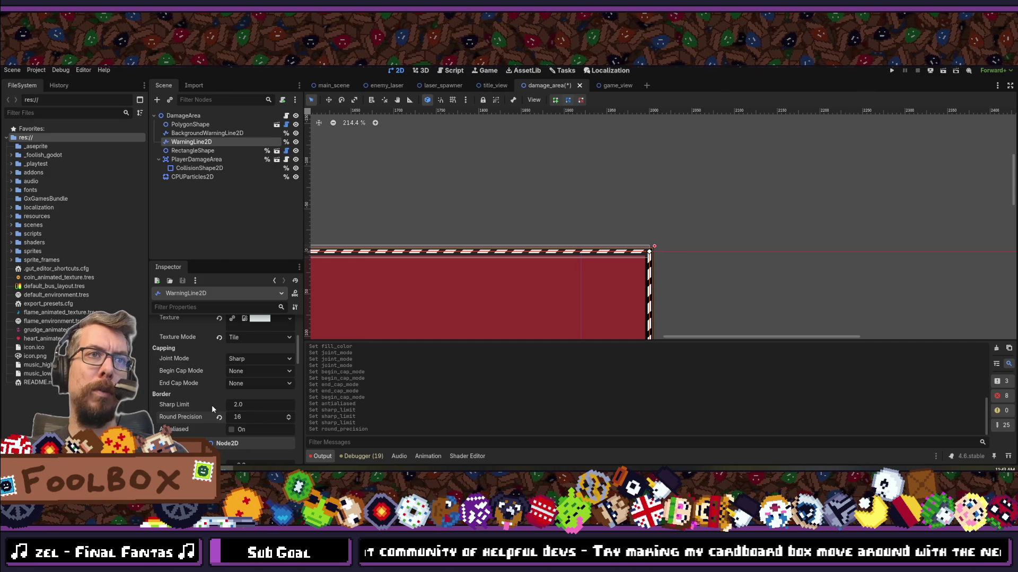
click(220, 418)
scroll(219, 416, up, 2)
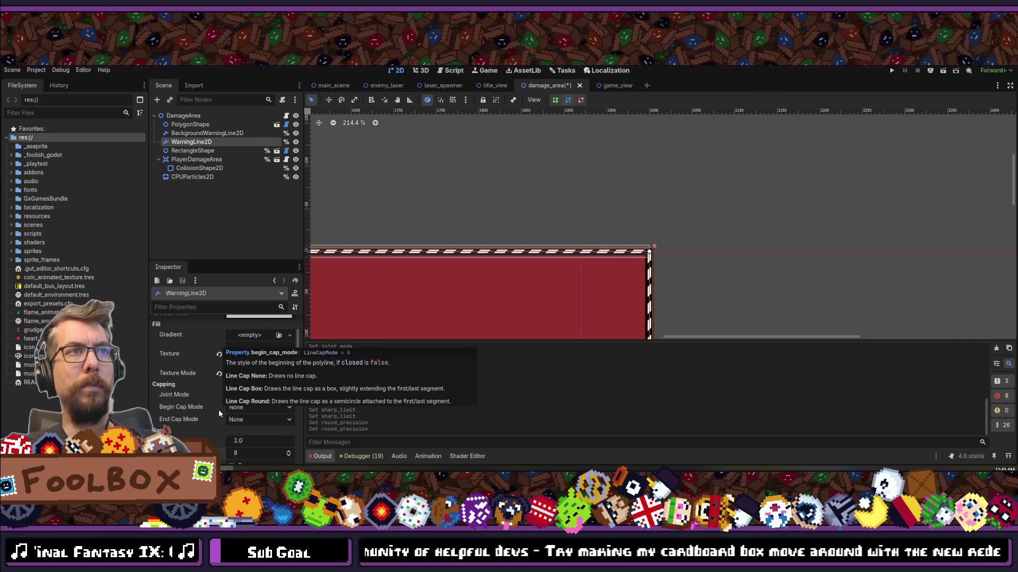
scroll(219, 409, up, 2)
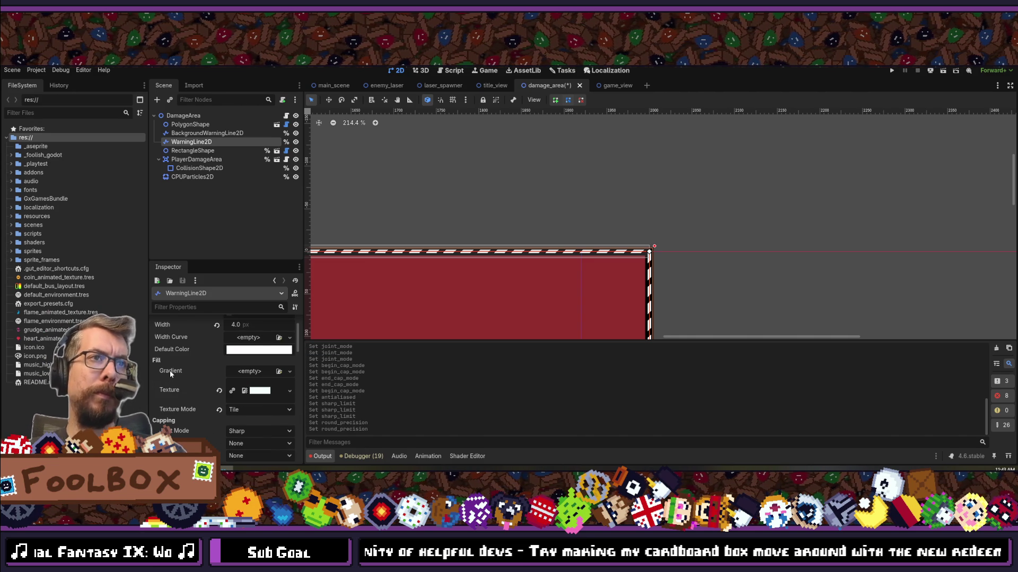
mouse_move(170, 371)
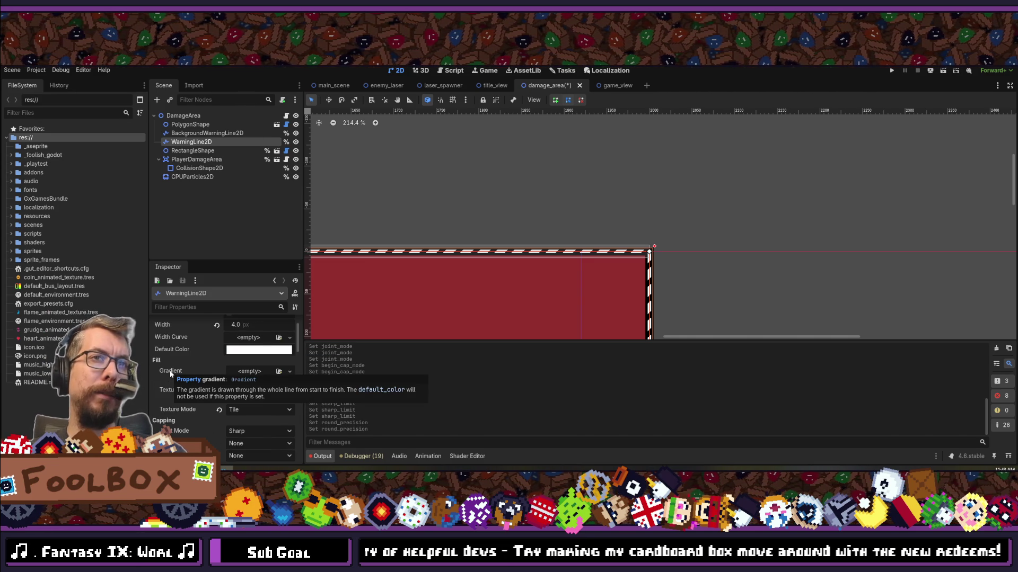
scroll(170, 370, up, 2)
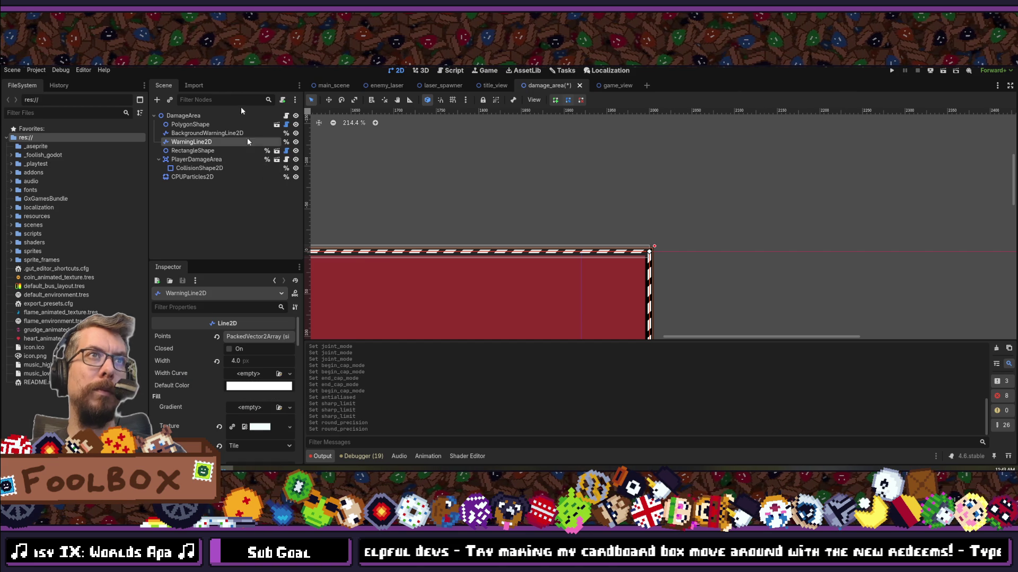
Step: Zoom out and pan the viewport to frame the whole red triangle
scroll(602, 233, down, 10)
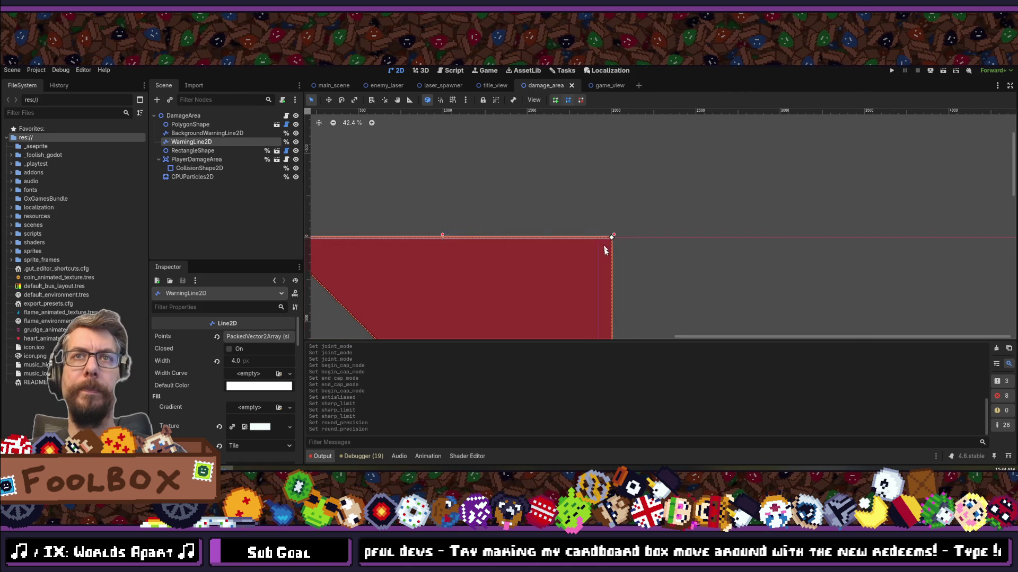
mouse_move(561, 279)
mouse_down()
mouse_move(654, 228)
mouse_move(608, 268)
mouse_up()
scroll(653, 227, down, 2)
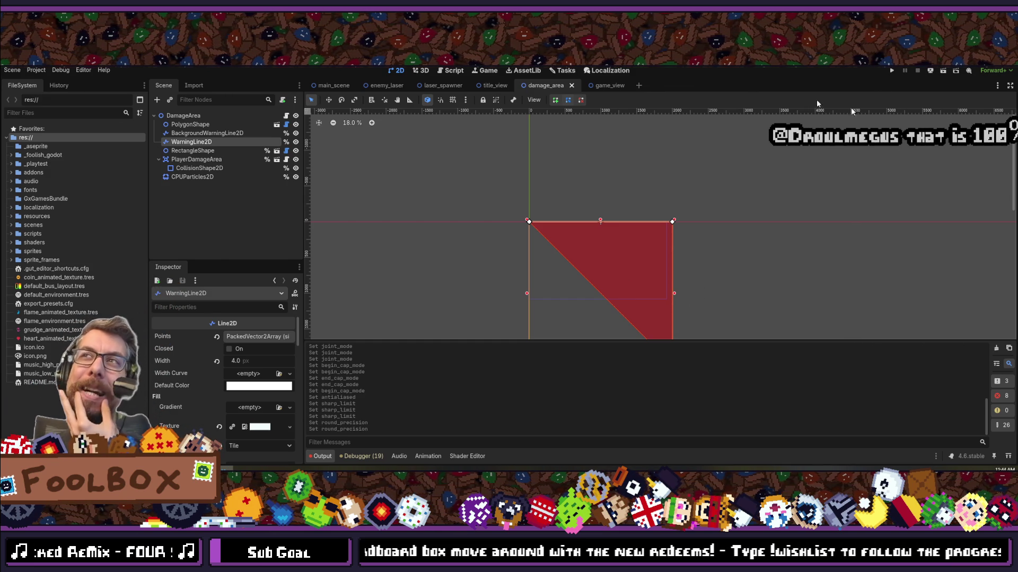
Step: Run the project, continue the saved game, and start an exorcism level
click(894, 71)
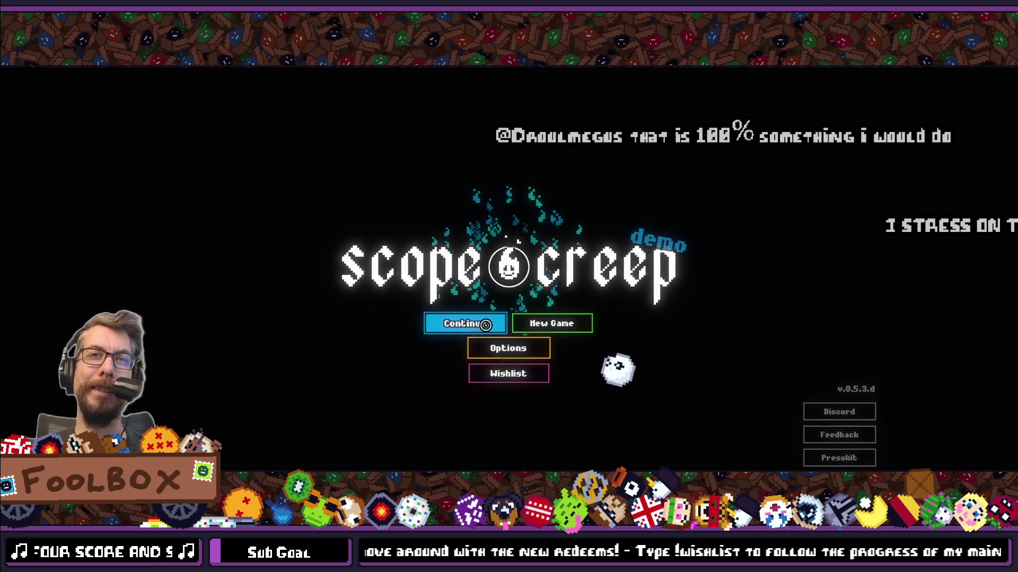
click(465, 323)
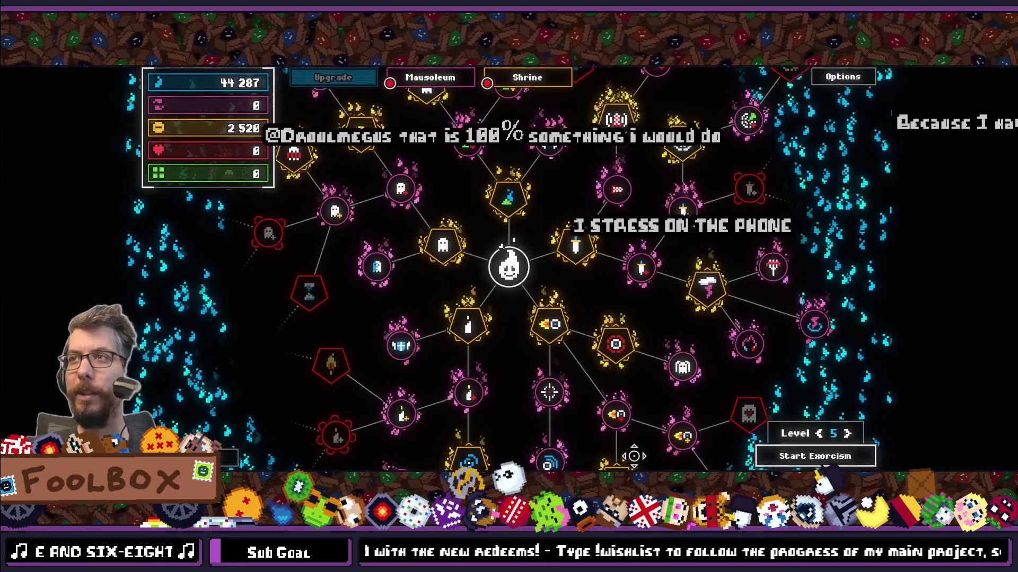
click(799, 455)
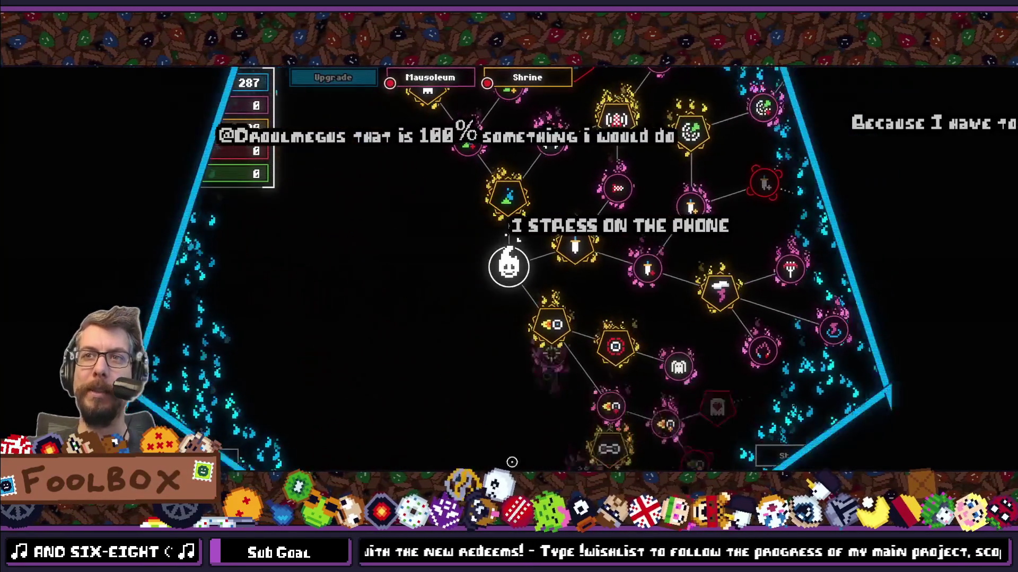
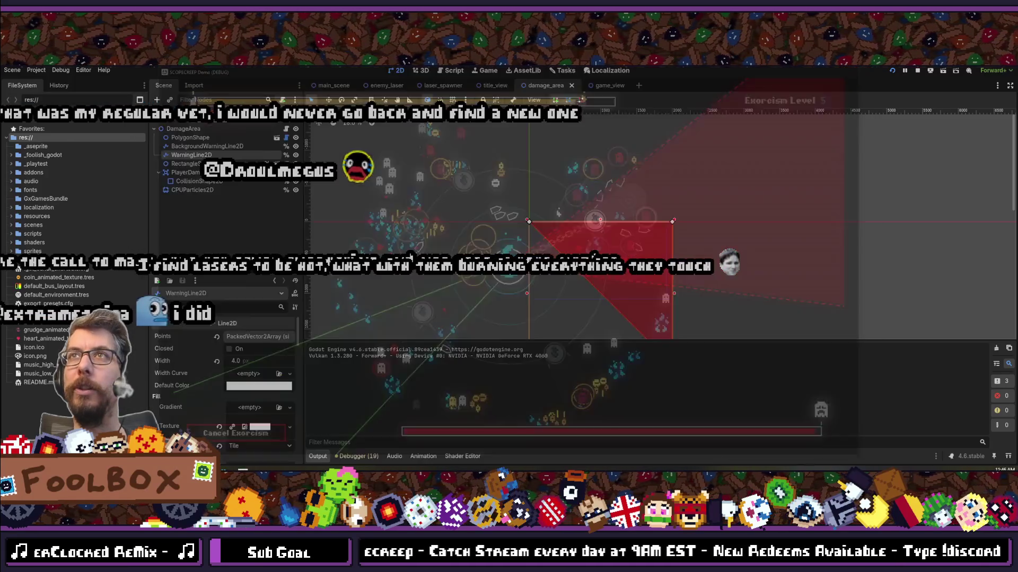
Step: Stop the Godot playtest and return to damage_area.gd in the code editor
key(ctrl+s)
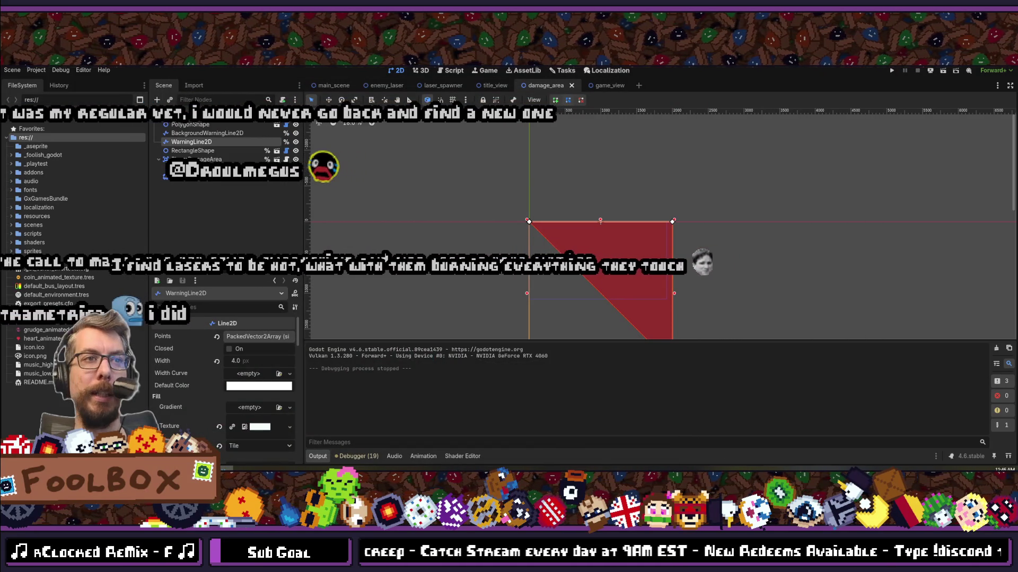
key(alt+Tab)
scroll(345, 247, down, 5)
scroll(345, 247, down, 4)
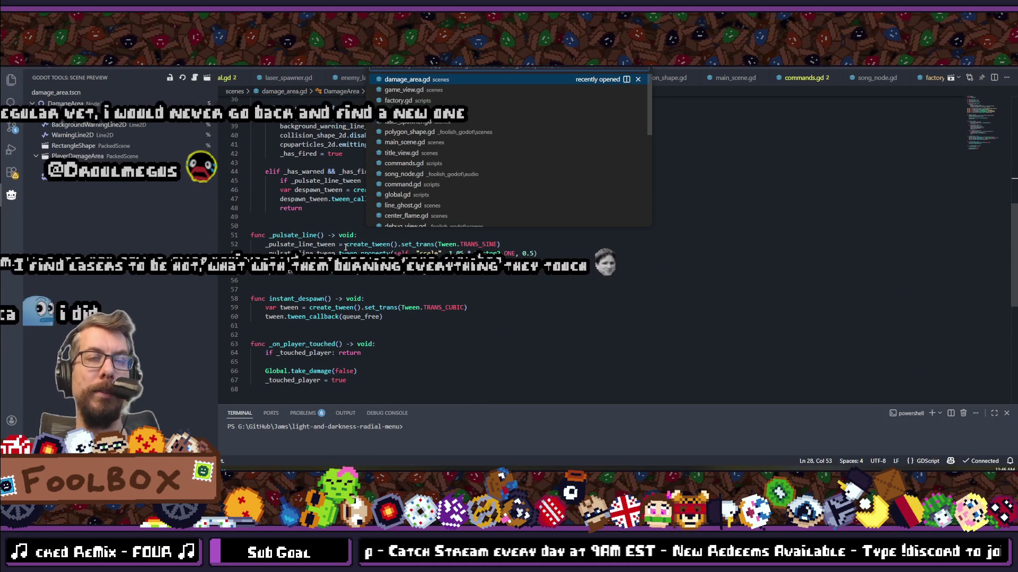
Step: Open game_view.gd and add a new line under the first match case
text(game)
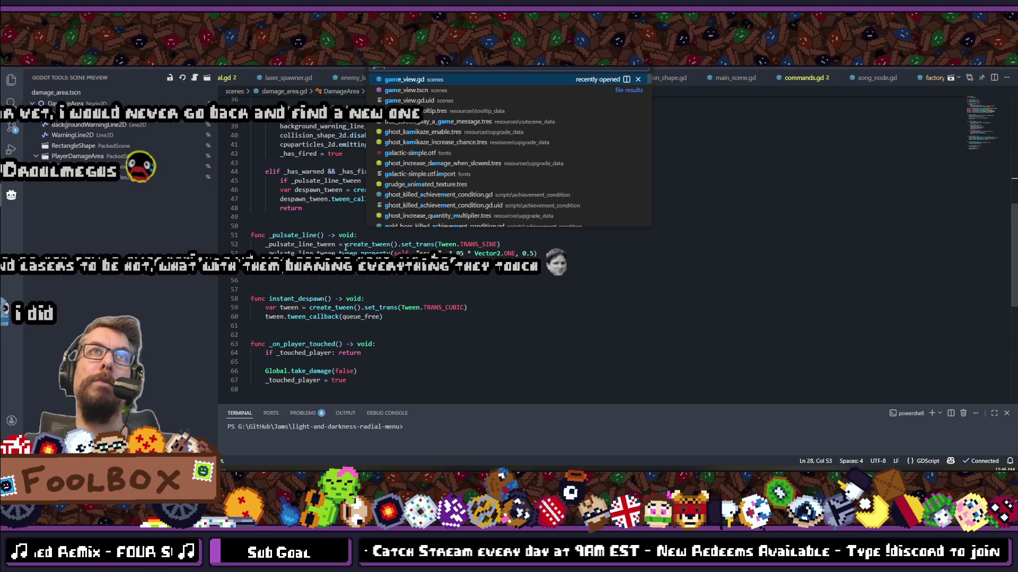
key(Return)
scroll(345, 247, down, 2)
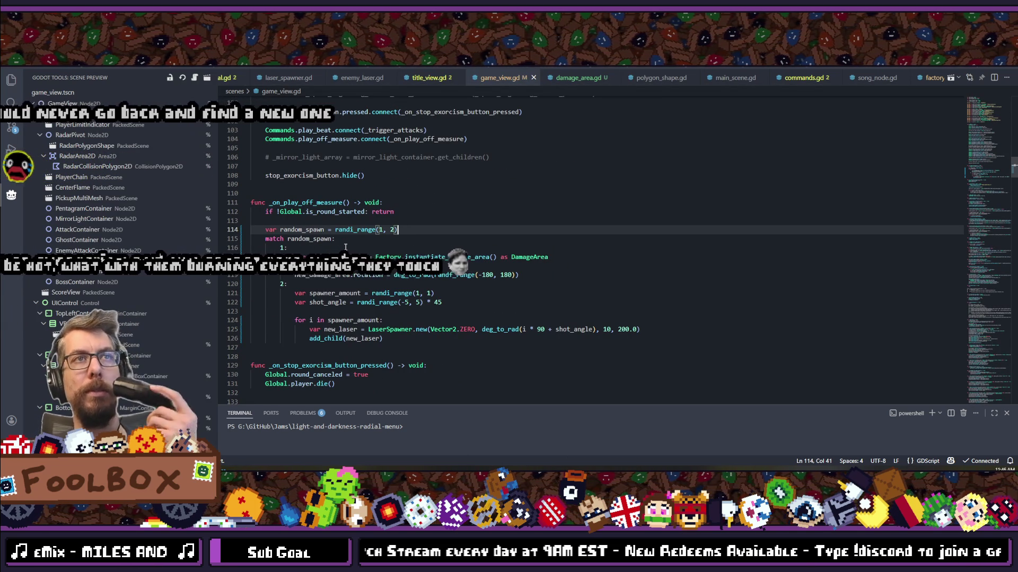
scroll(345, 247, down, 2)
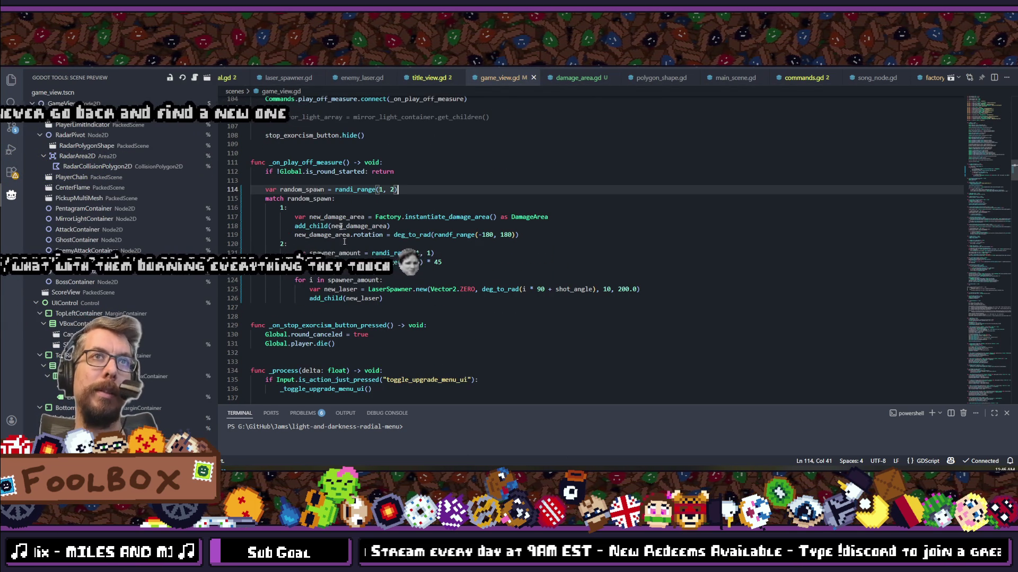
click(306, 209)
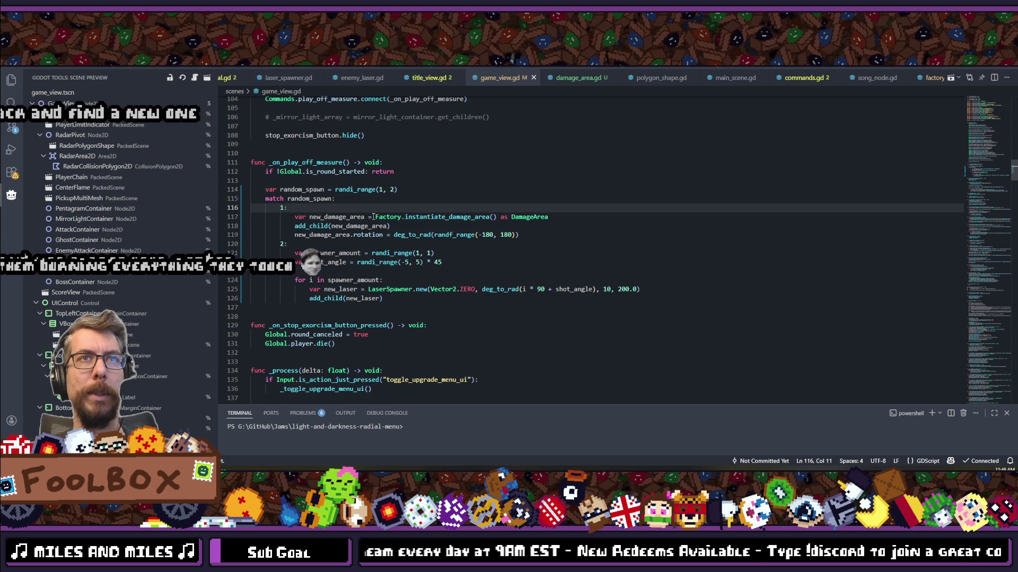
key(Return)
Step: Add spawner_amount = randi_range(1, 2) to the first spawn case
drag(290, 261, 299, 262)
click(350, 218)
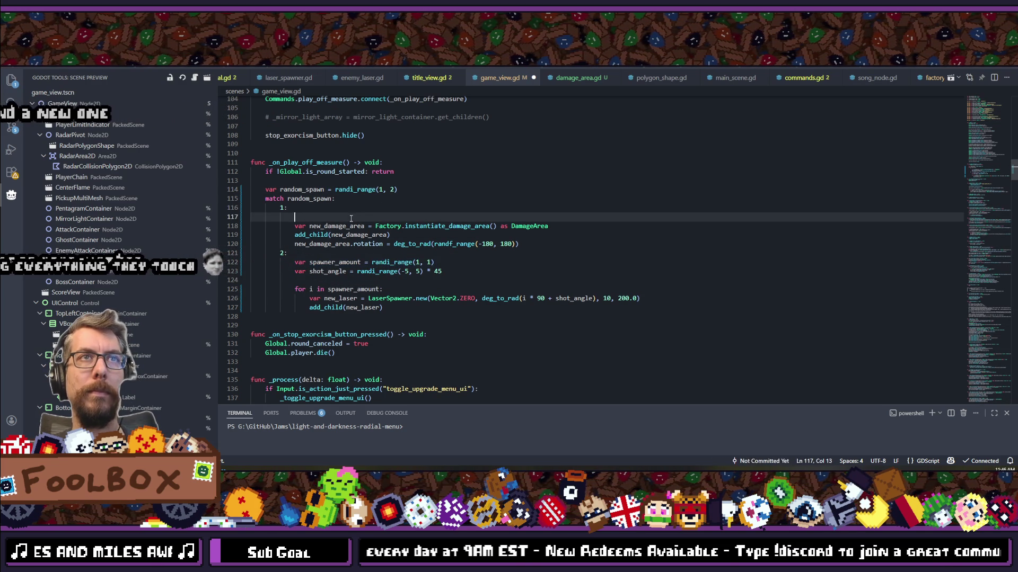
key(BackSpace)
text(2)
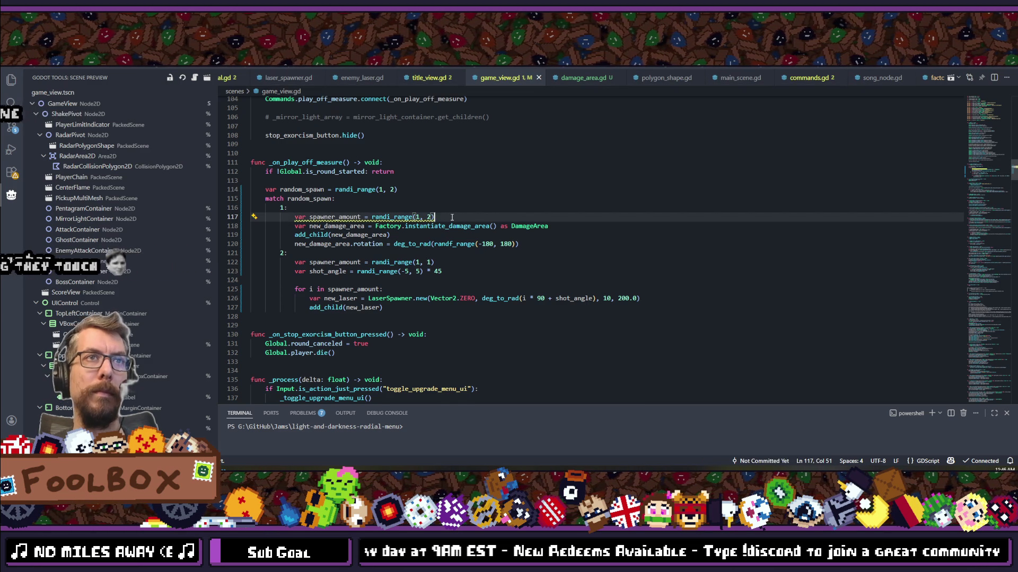
key(Return)
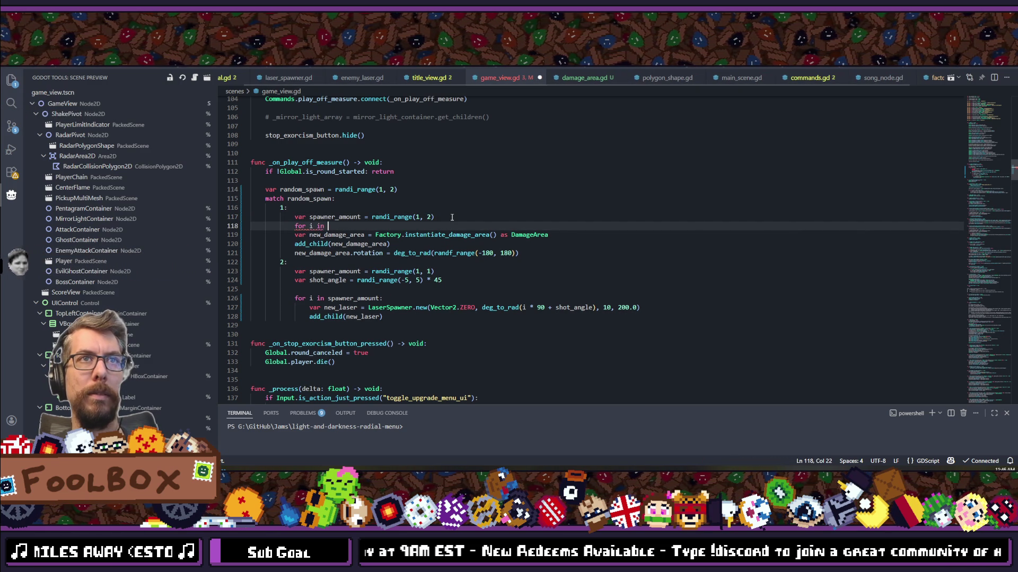
text(for i in)
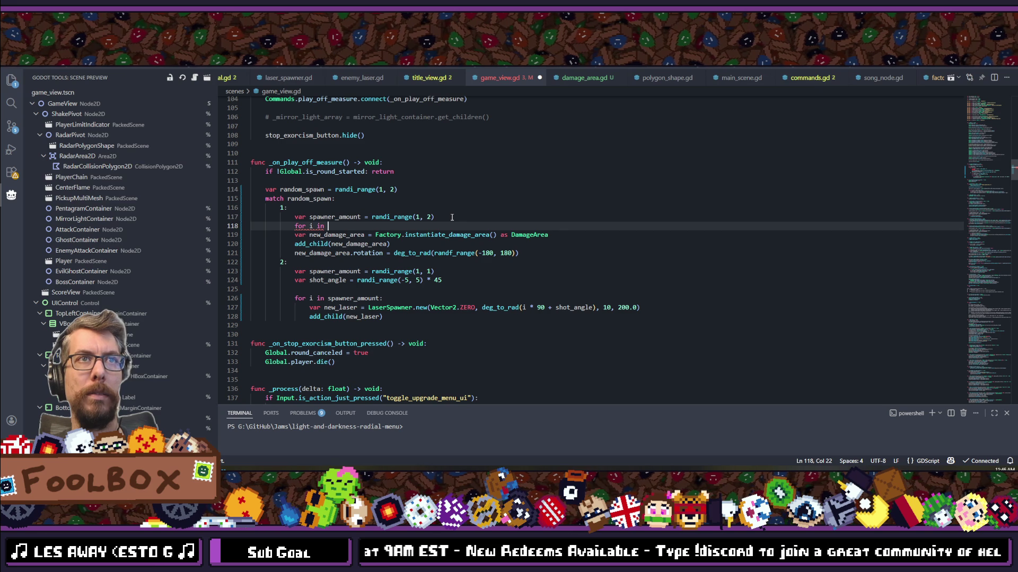
Step: Put the instantiate and add_child lines inside a 'for i in spawner_amount:' loop and save
text(spa)
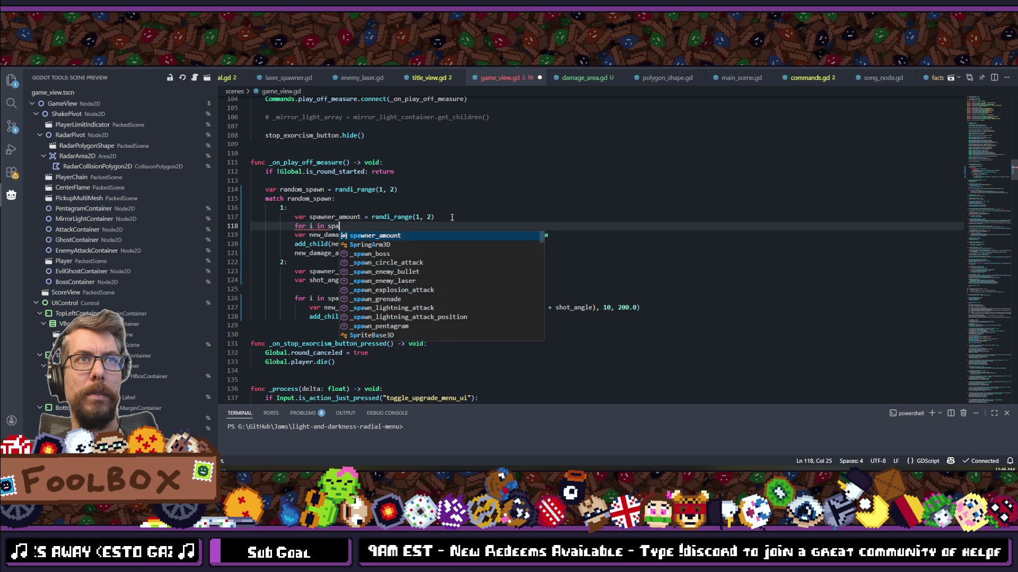
text(wner_a)
key(Tab)
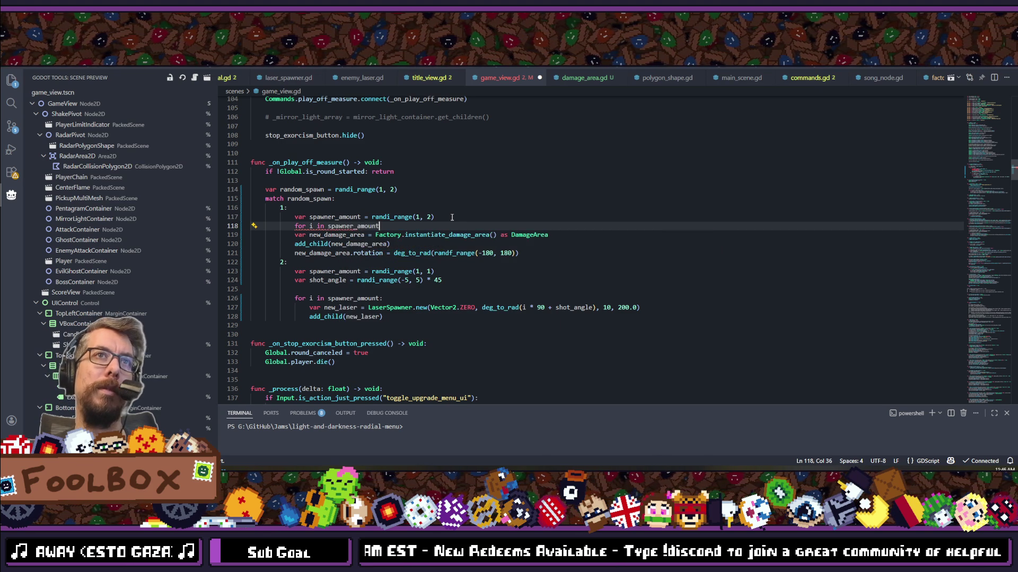
text(:)
key(Return)
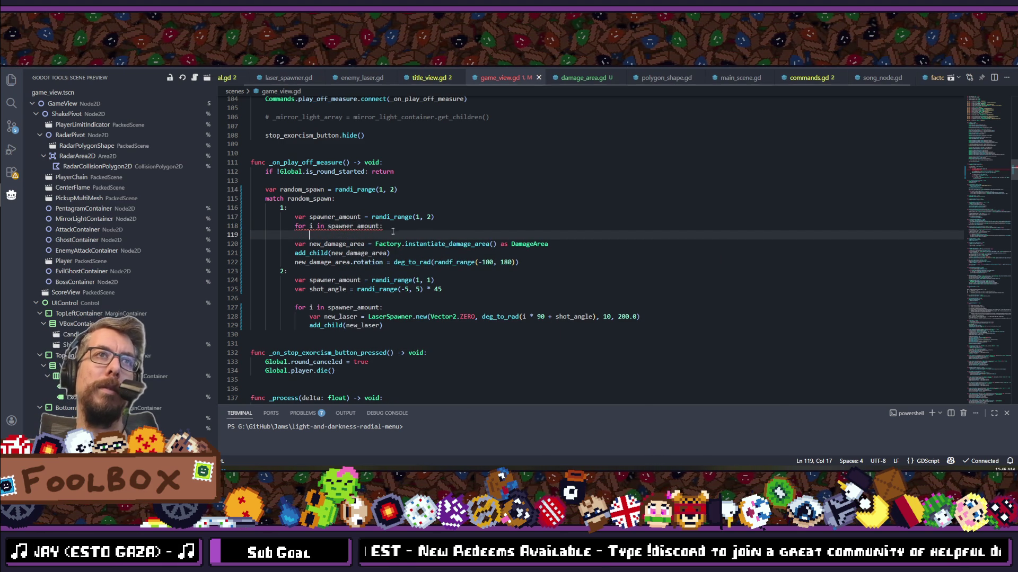
drag(295, 244, 391, 254)
key(Tab)
click(346, 236)
key(ctrl+s)
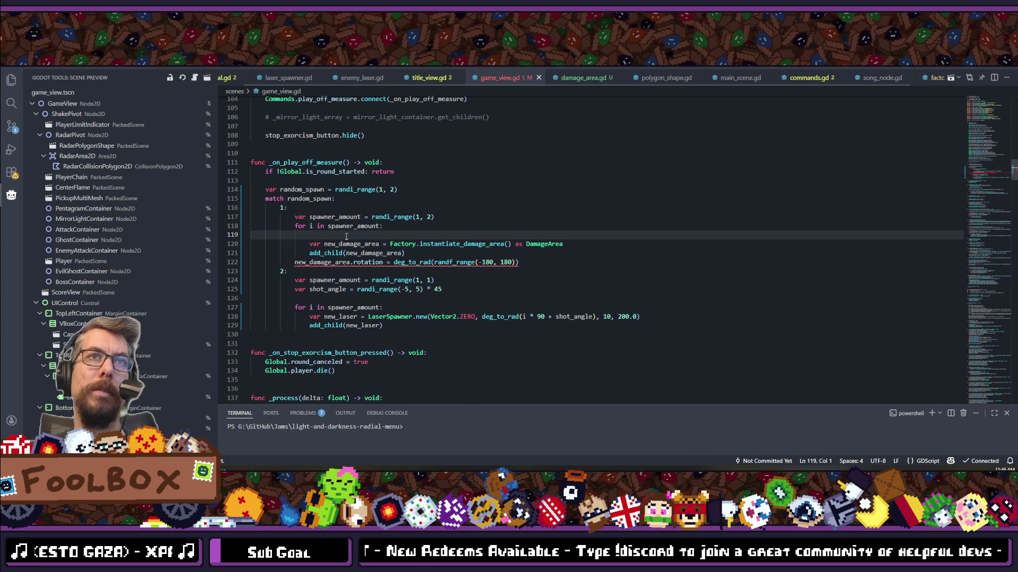
key(BackSpace)
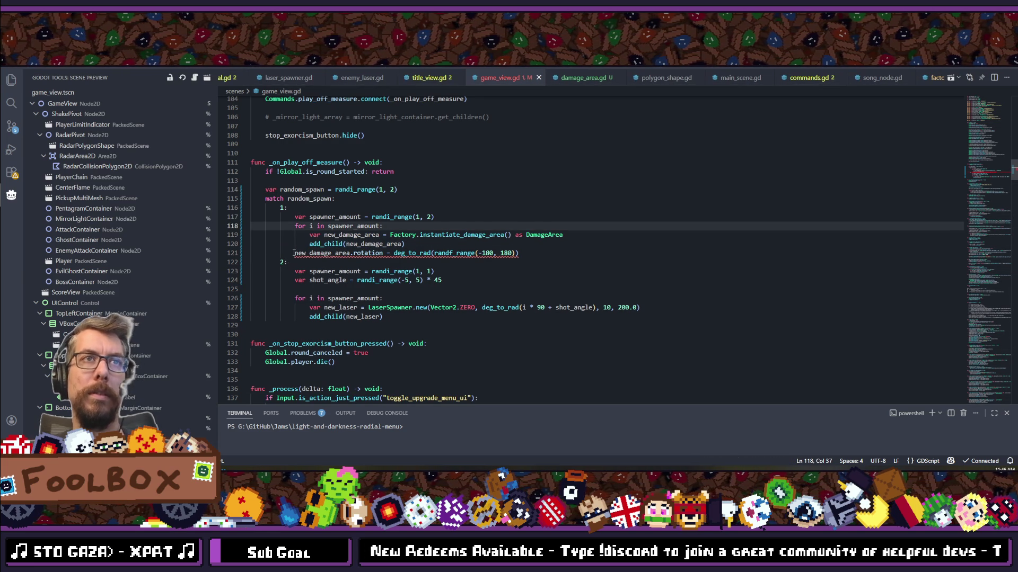
Step: Move the rotation line into the loop and cut its random angle range out
click(294, 253)
key(Tab)
key(ctrl+s)
drag(529, 254, 452, 253)
key(ctrl+x)
Step: Declare var spawn_angle = randf_range(-180, 180) above the loop and save
click(449, 217)
key(Return)
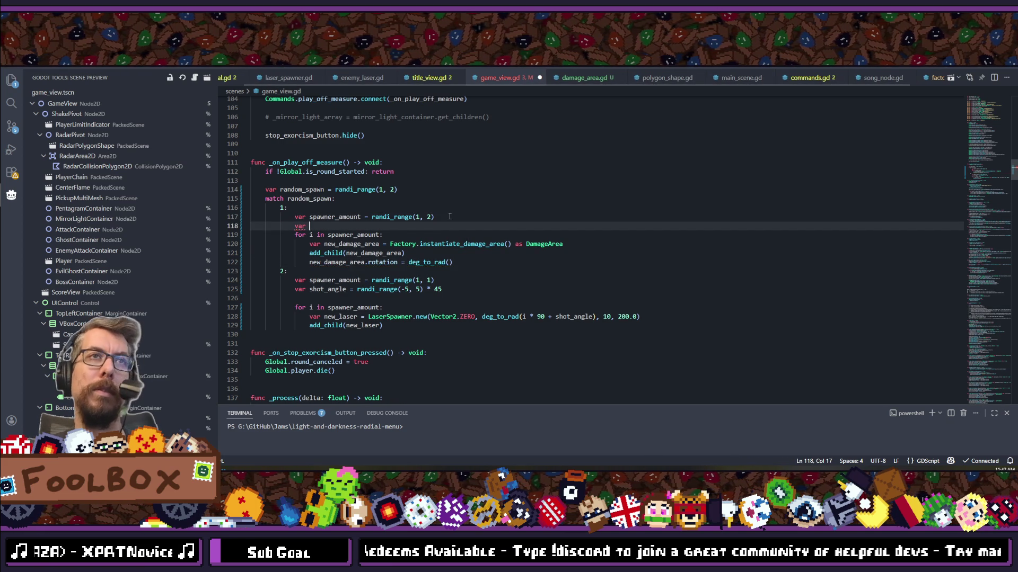
key(BackSpace)
key(BackSpace)
key(BackSpace)
text(sapw)
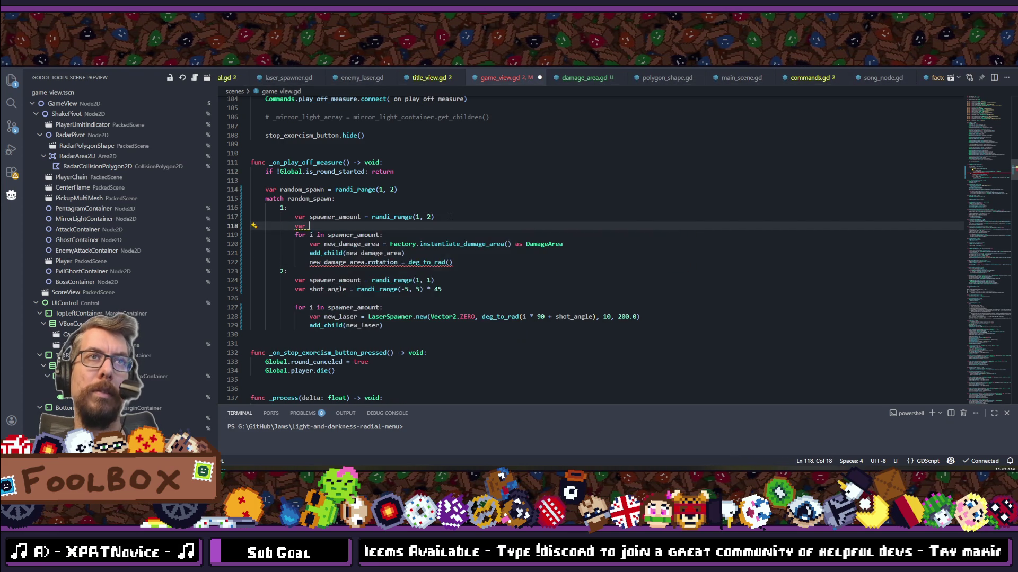
key(BackSpace)
key(BackSpace)
key(BackSpace)
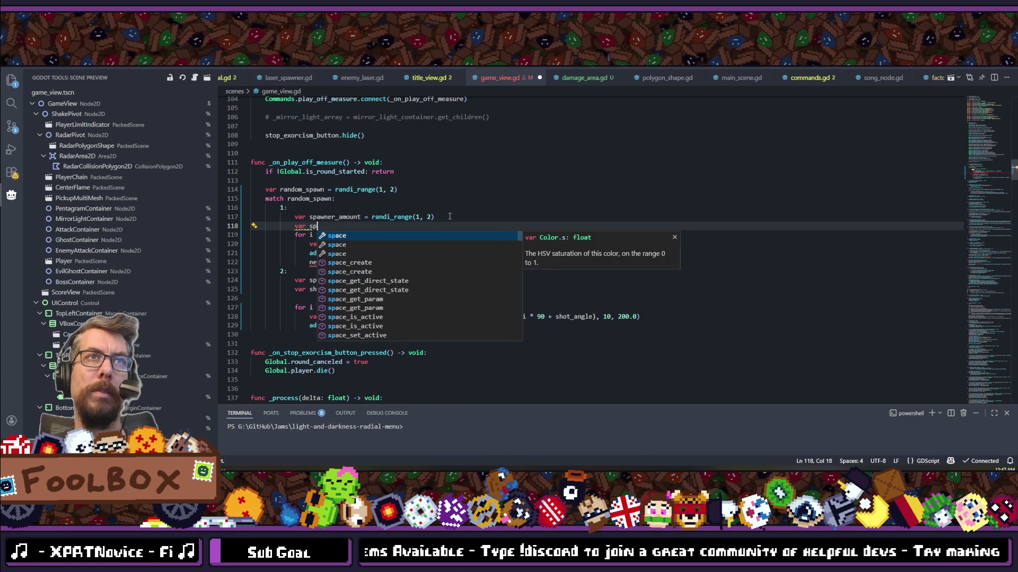
text(pawn_a)
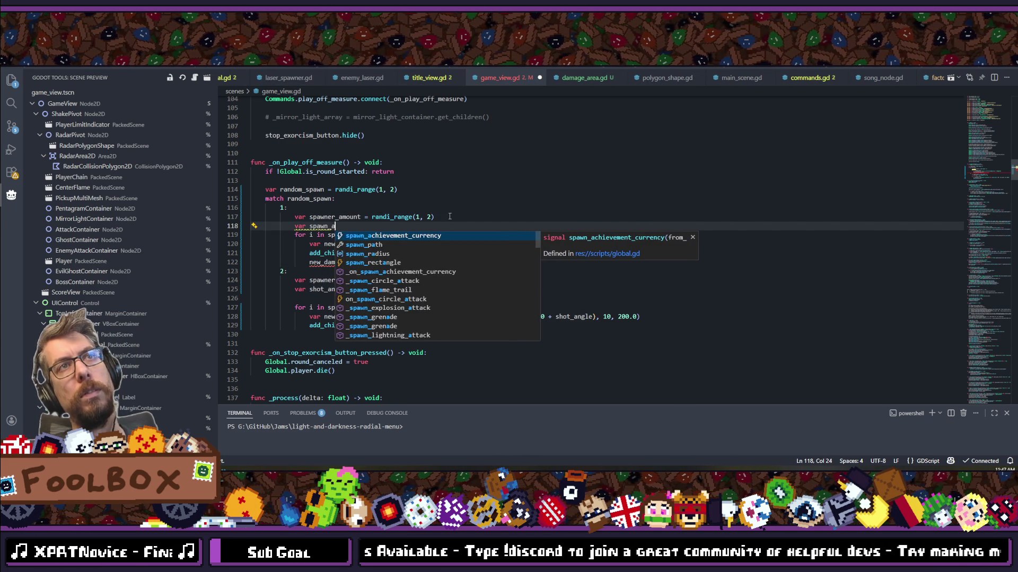
text(ngle_)
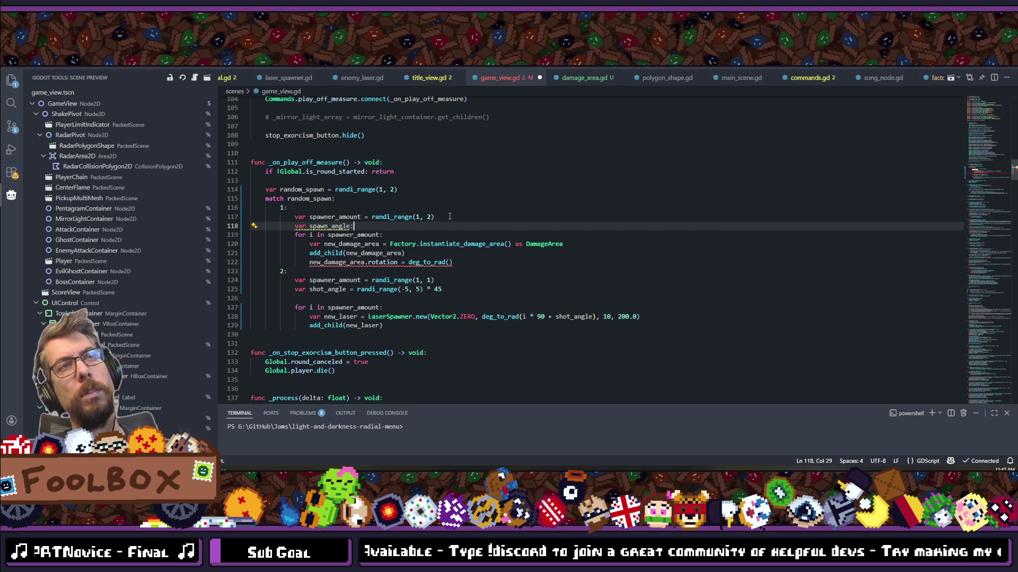
text(= randf_range(-180, 180))
key(ctrl+s)
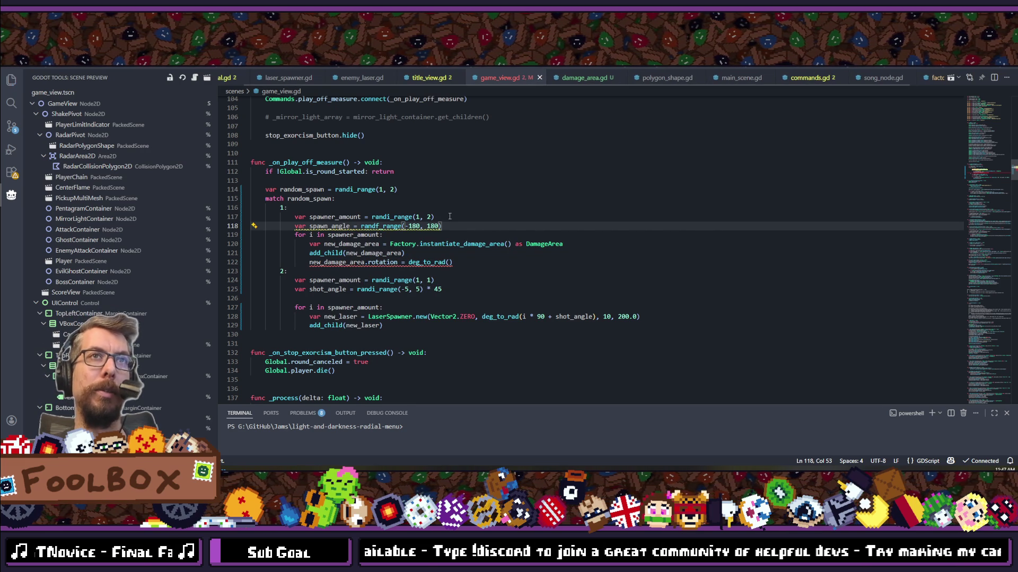
Step: Pass spawn_angle into the rotation's deg_to_rad call and save the script
double_click(332, 226)
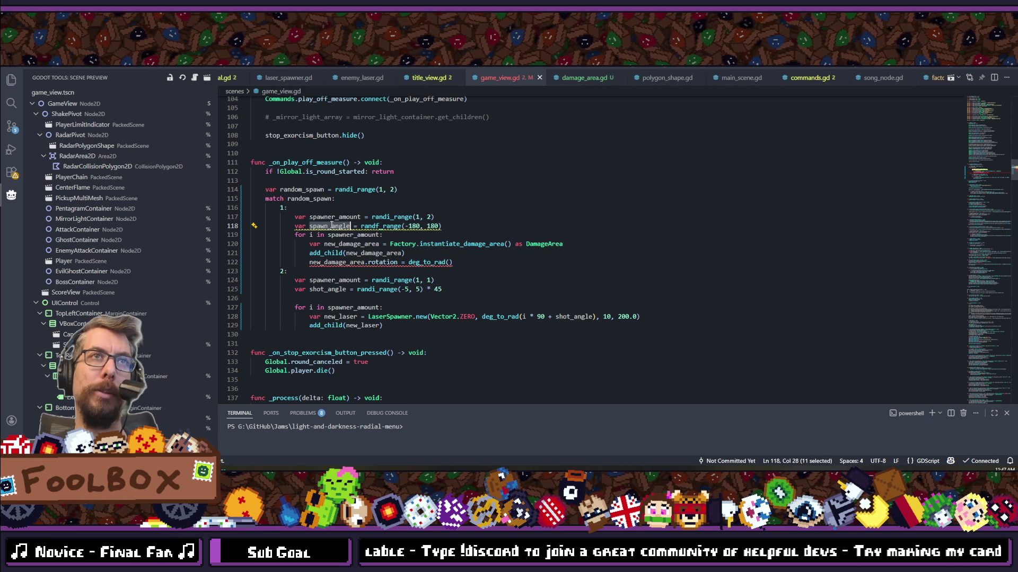
key(ctrl+c)
click(448, 262)
key(ctrl+v)
key(ctrl+s)
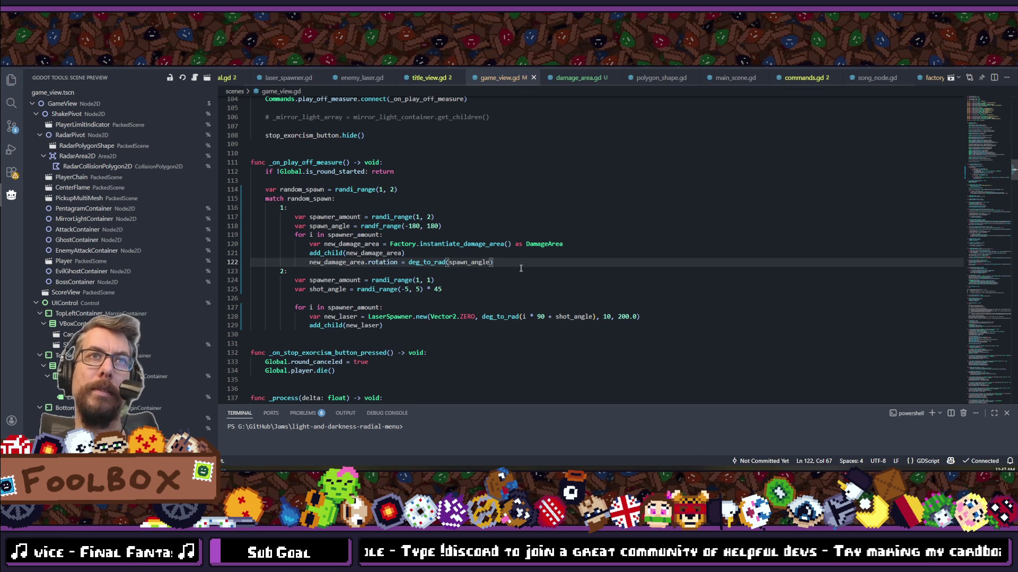
key(alt+Tab)
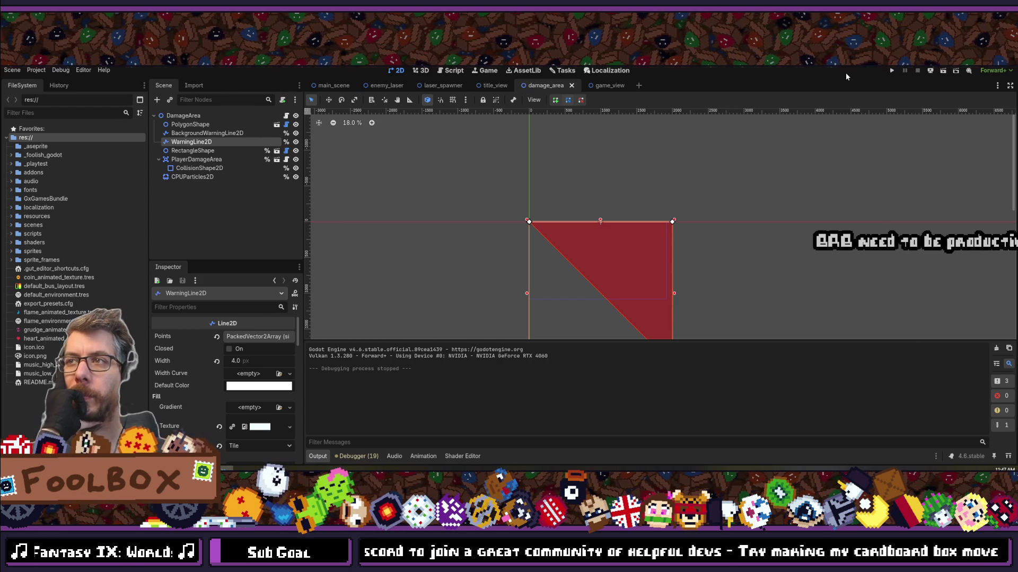
Step: Save the damage_area scene and run the game to the scope creep title screen
key(ctrl+s)
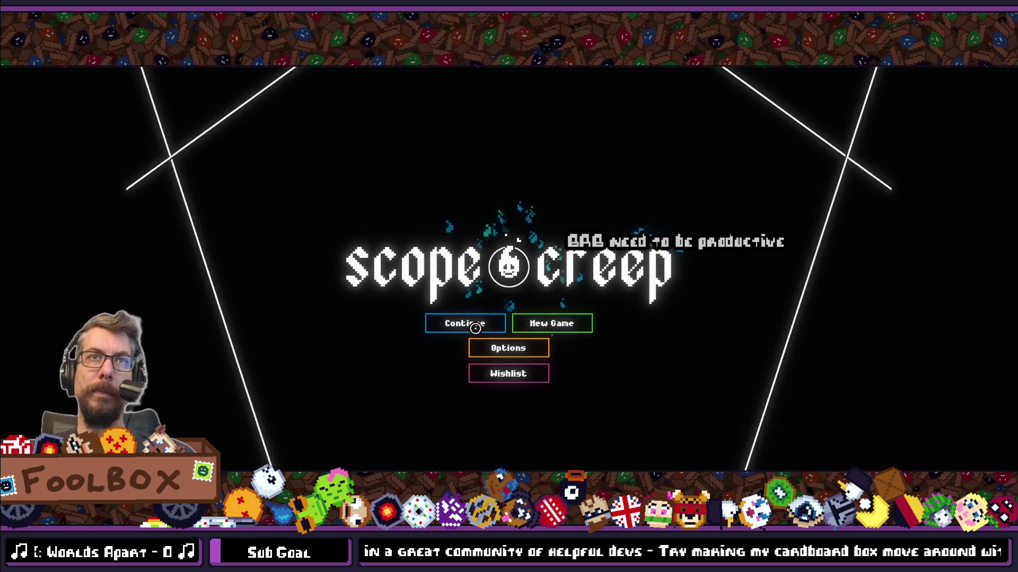
Step: Continue the saved game, play the next exorcism round to see a damage area spawn, then stop
click(476, 328)
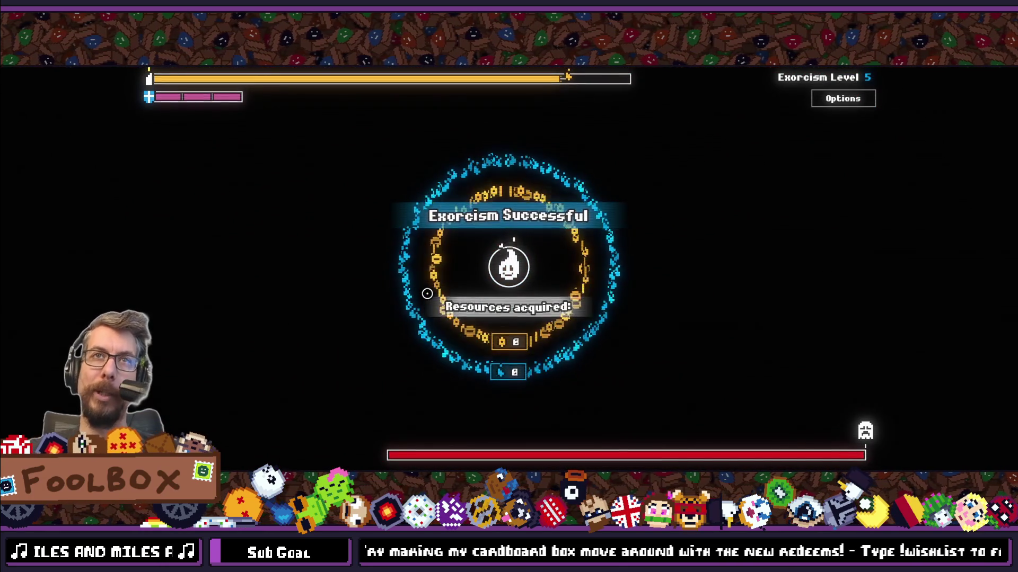
click(595, 268)
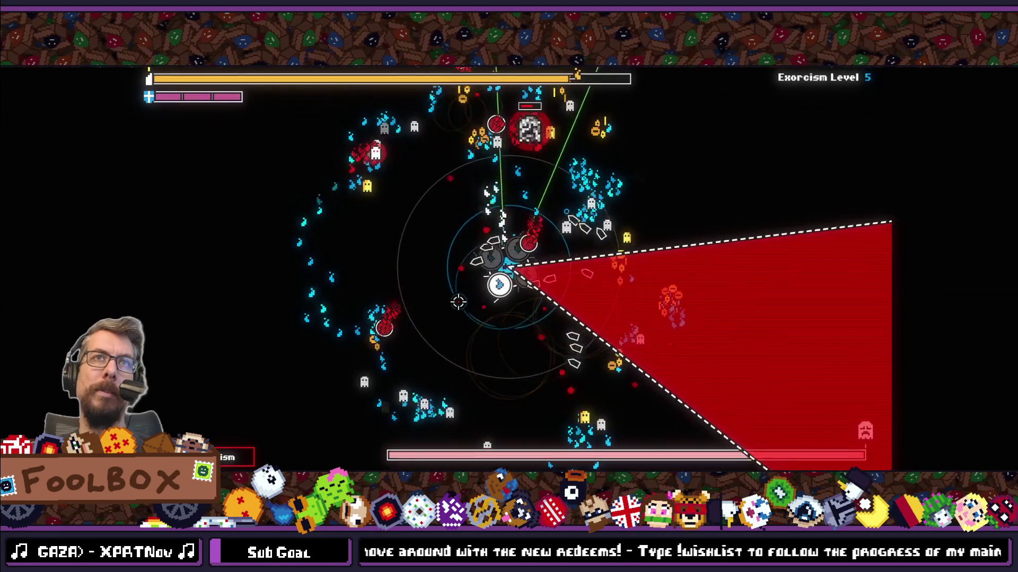
key(F5)
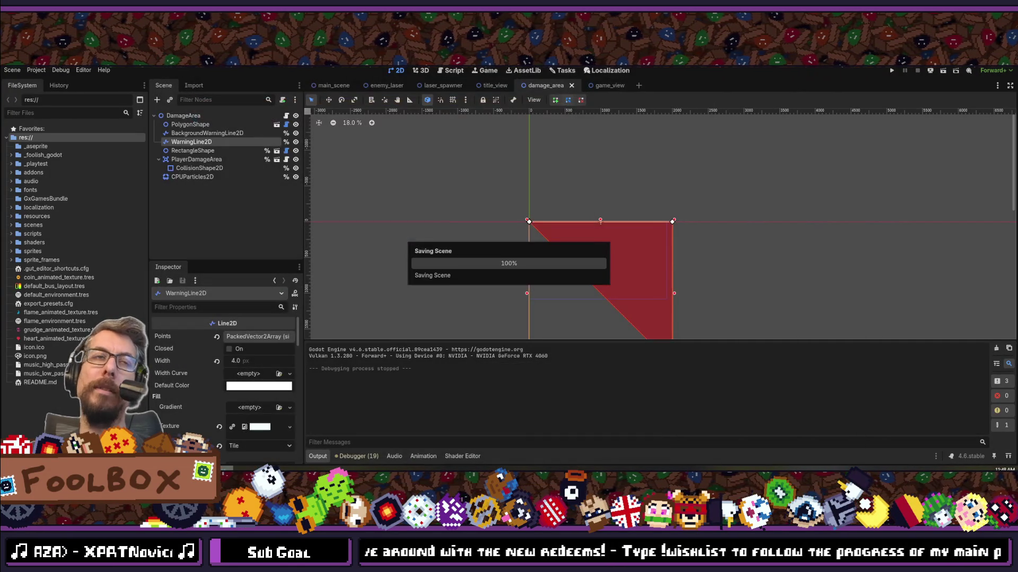
Step: Change the rotation to deg_to_rad(i * 180 + spawn_angle) so the second area faces opposite
key(alt+Tab)
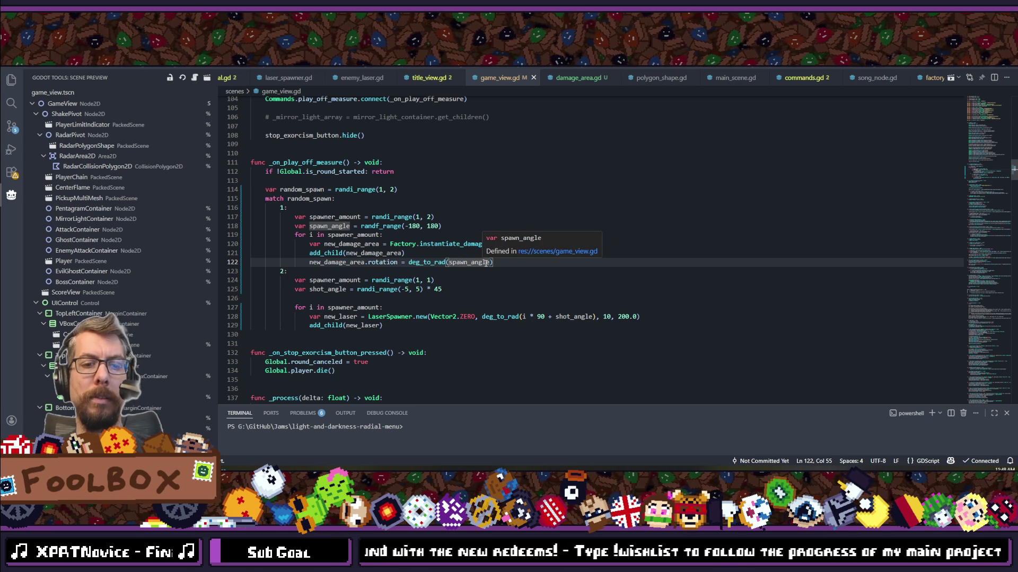
text(i * 180 +)
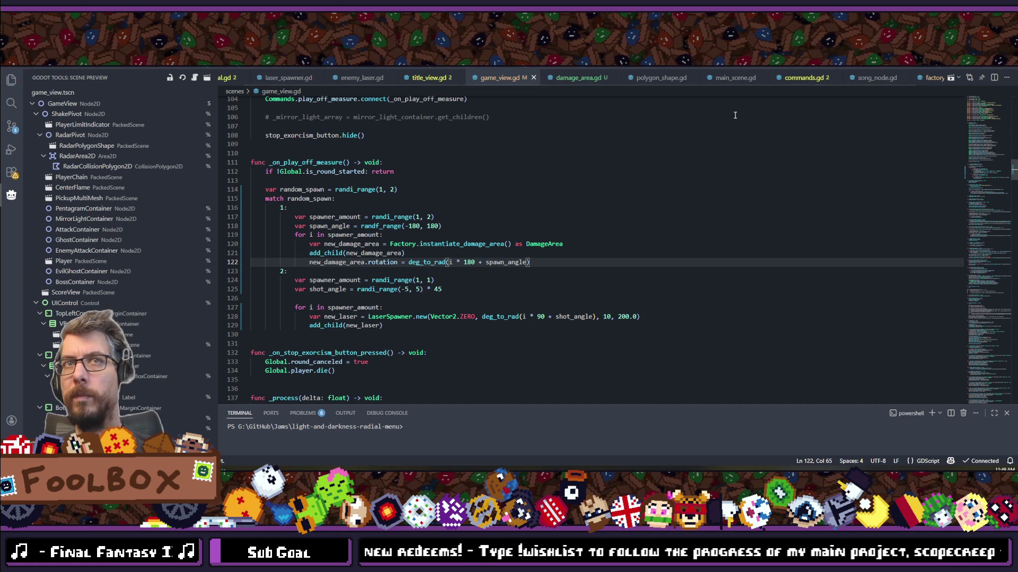
key(alt+Tab)
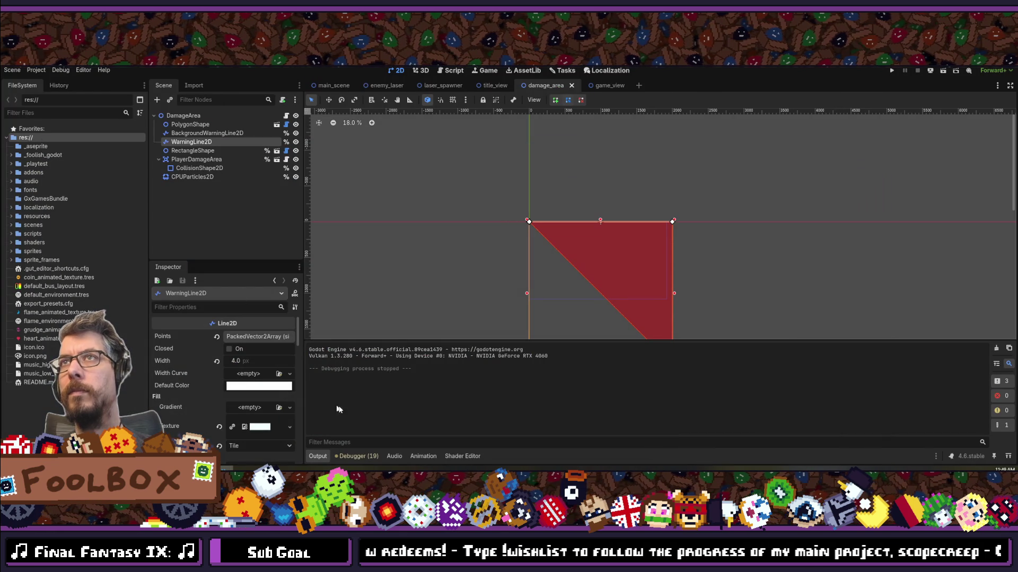
key(alt+Tab)
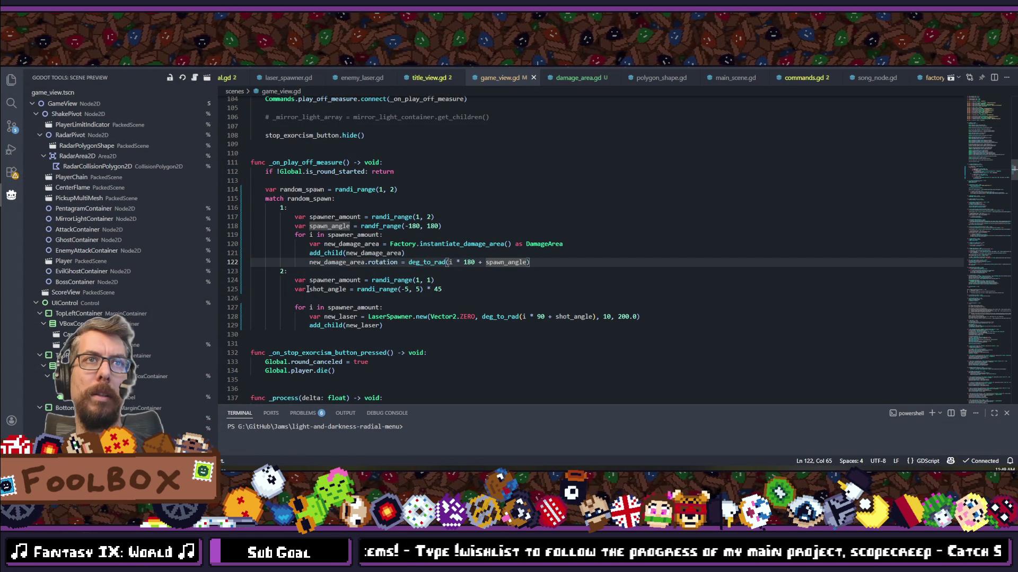
Step: Change line 114's spawn count to randi_range(1, 1) and save
double_click(393, 190)
text(1)
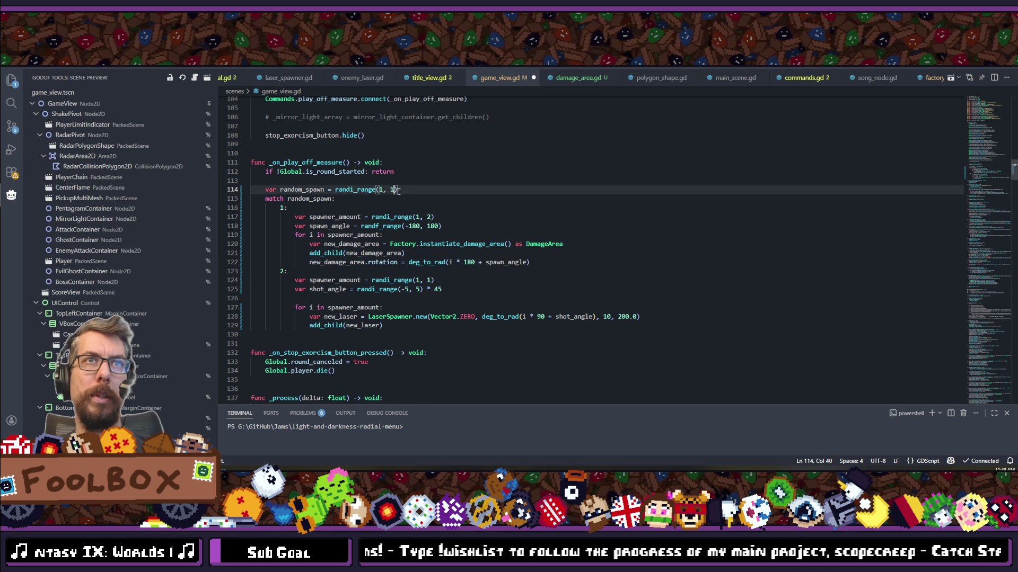
key(alt+Tab)
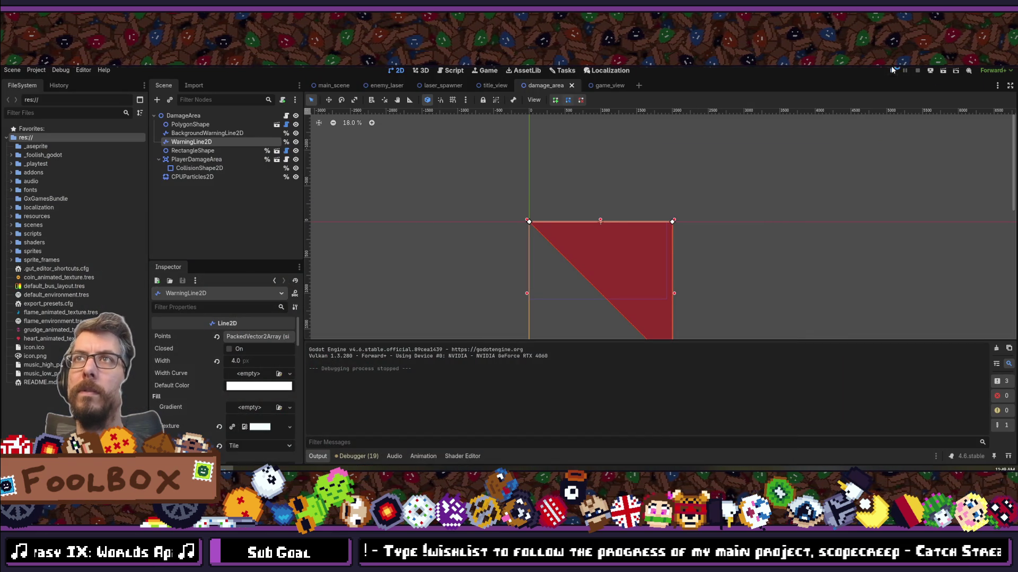
Step: Run the project, start from the title menu, and play an exorcism run to 230 resources acquired
key(F5)
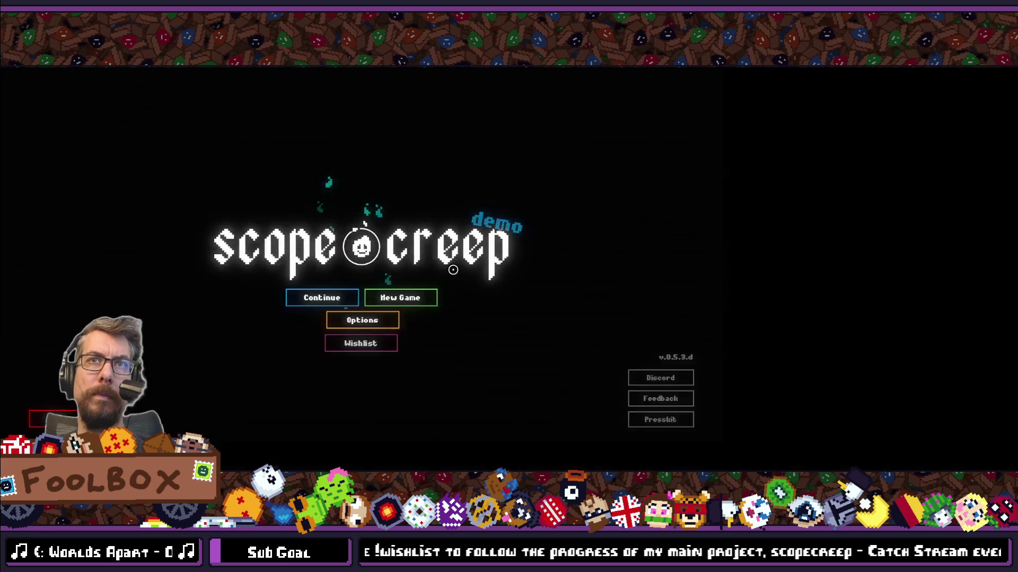
key(Return)
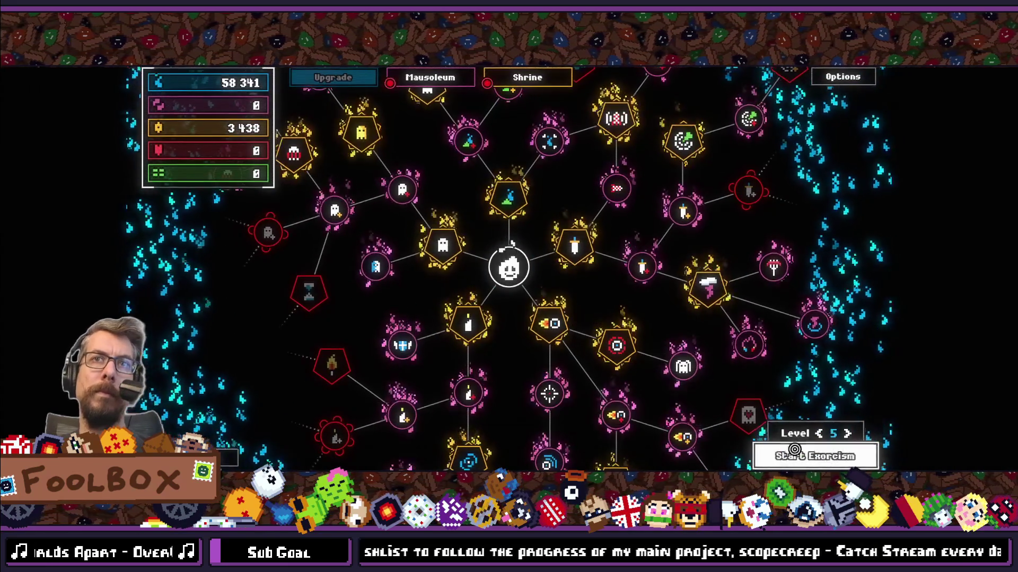
key(Return)
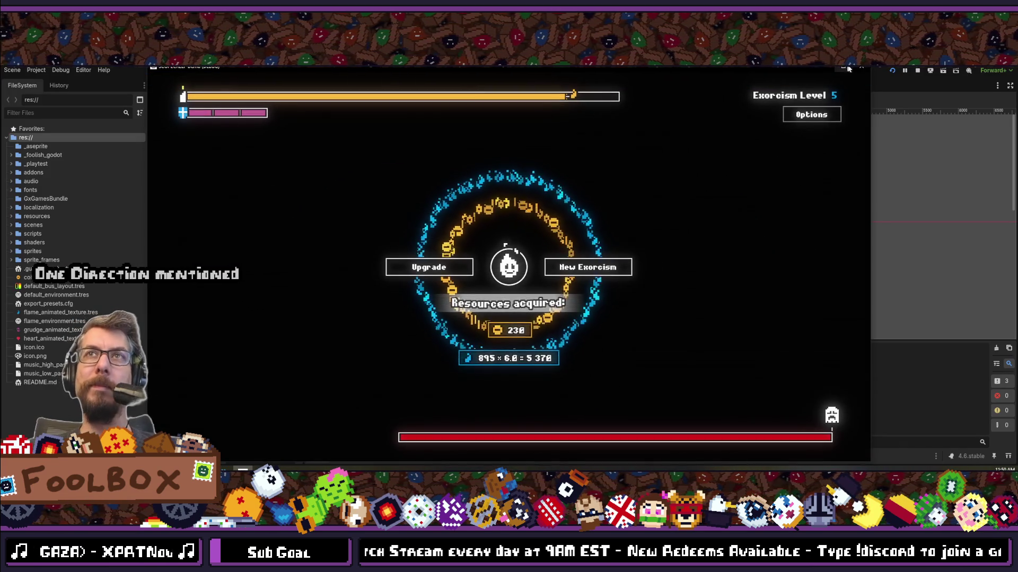
Step: Stop the playtest and maximize the browser showing SCOPECREEP's Steam community hub
key(F8)
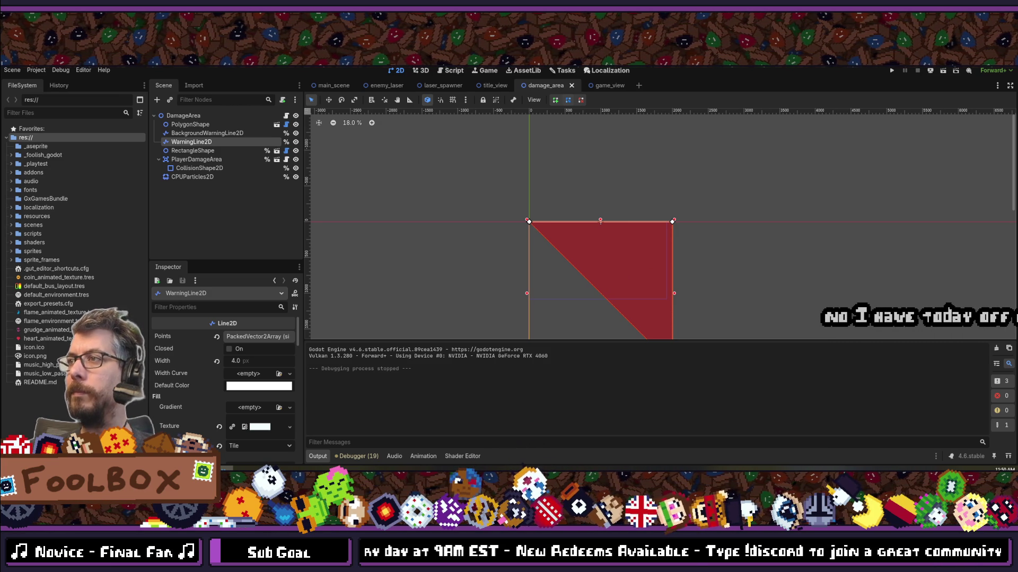
key(alt+Tab)
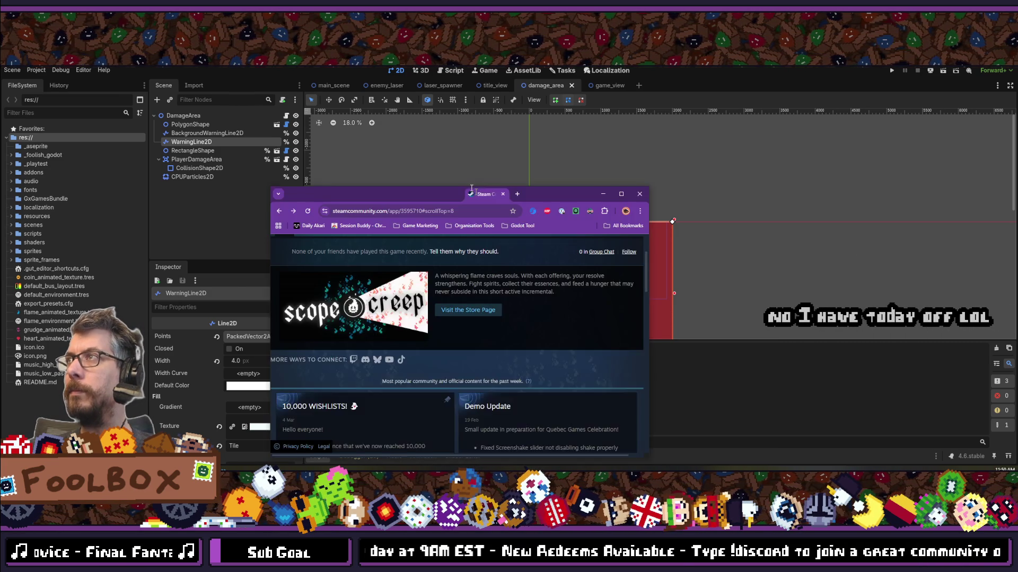
double_click(473, 132)
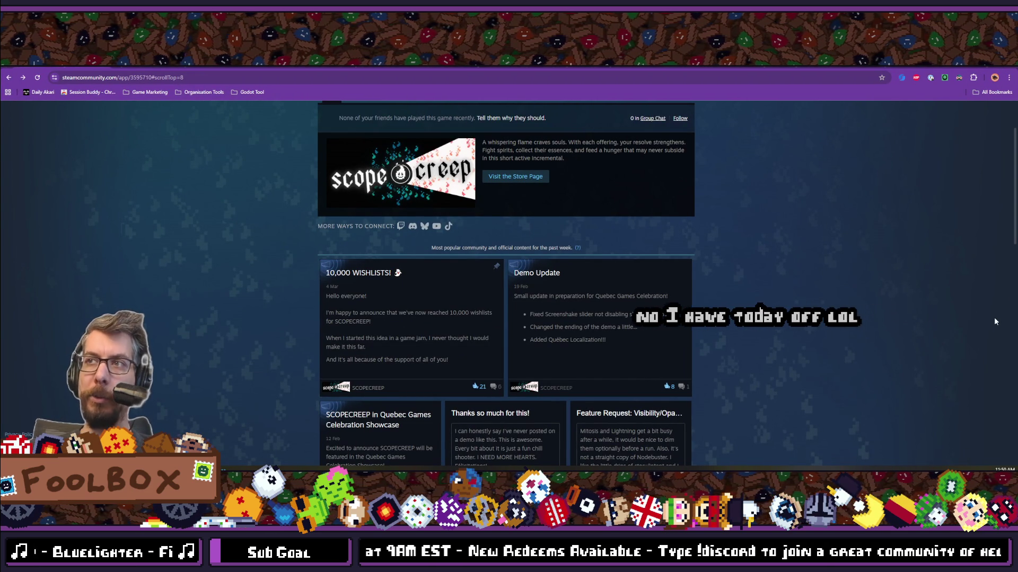
Step: Open and close the 'Thanks so much for this!' and Visibility/Opacity toggle discussion threads
scroll(460, 293, up, 2)
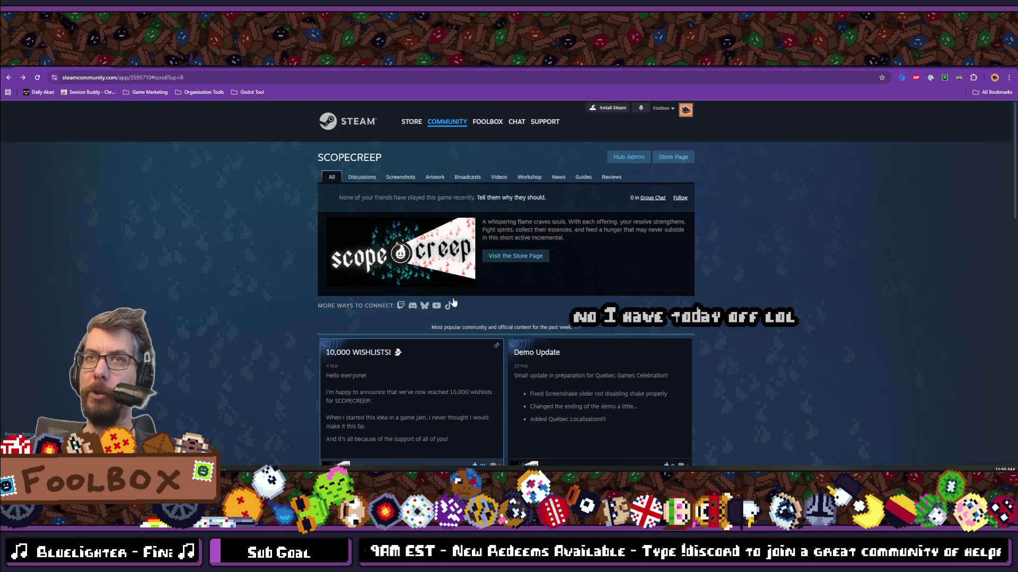
scroll(451, 281, down, 3)
scroll(444, 270, down, 3)
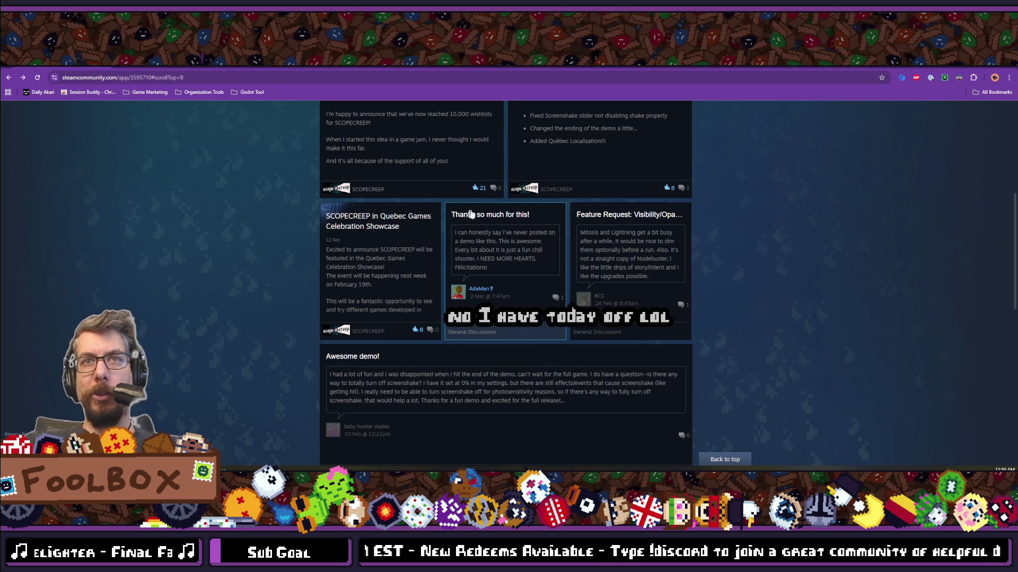
click(503, 249)
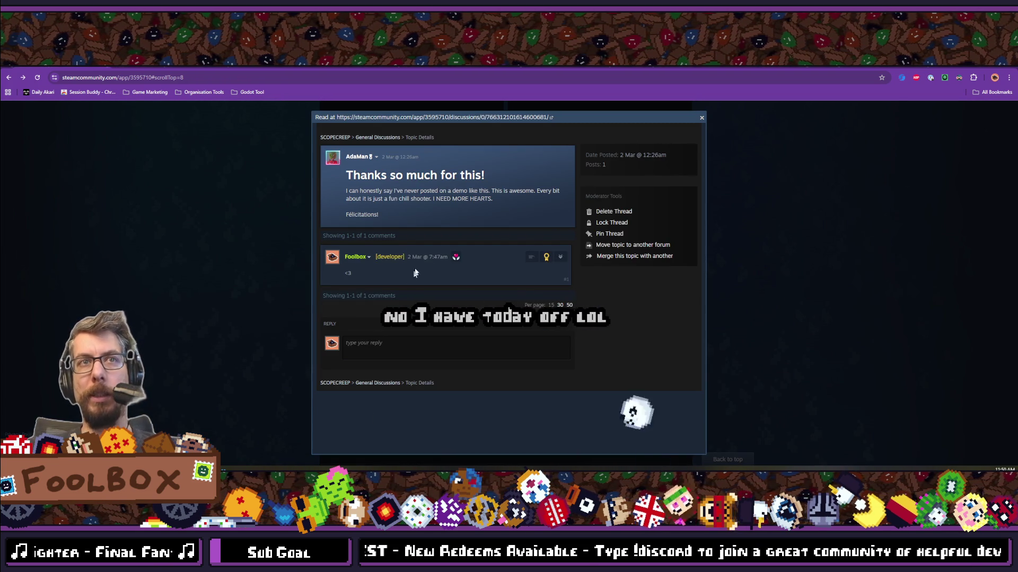
click(772, 229)
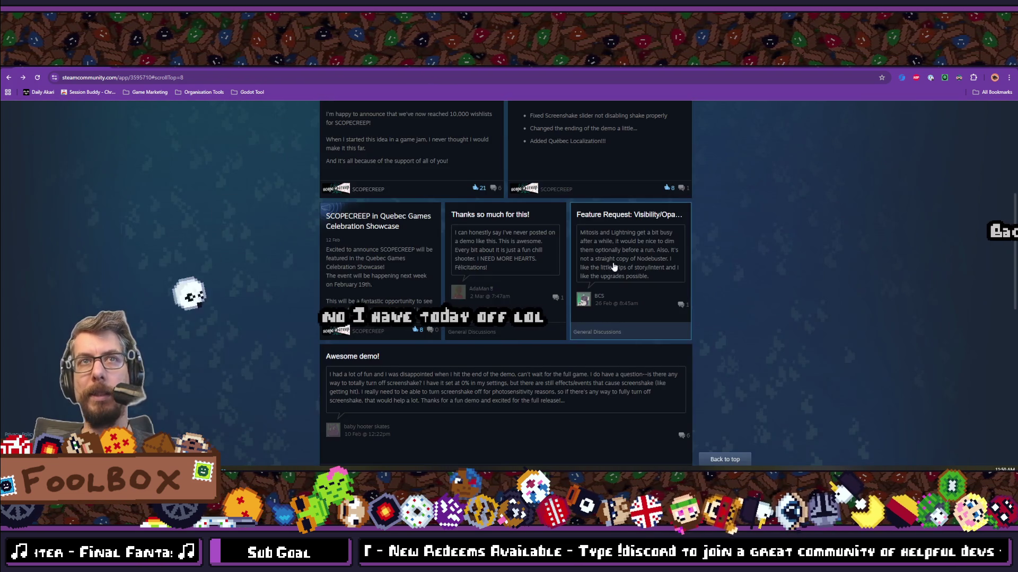
click(610, 268)
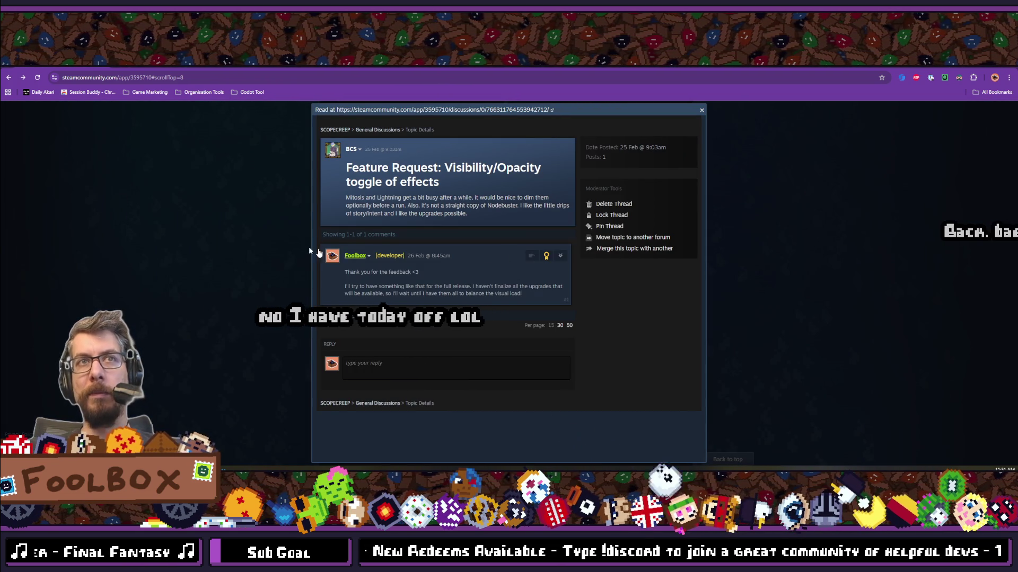
click(833, 257)
Step: Check the Controller / Steam Deck support? thread, then open 'good game! we need chinese'
scroll(421, 221, down, 2)
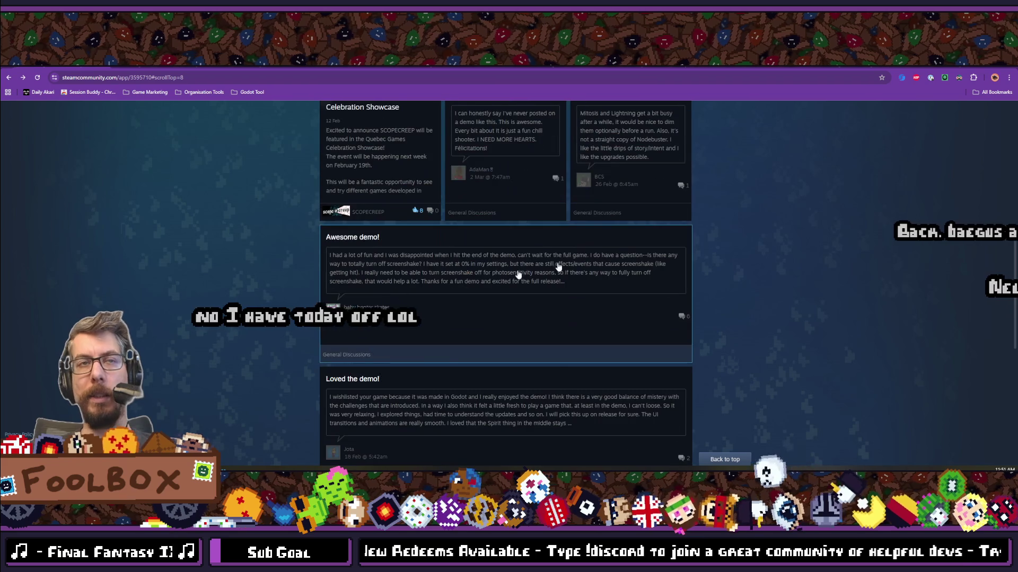
scroll(502, 210, down, 3)
scroll(501, 210, down, 4)
click(443, 168)
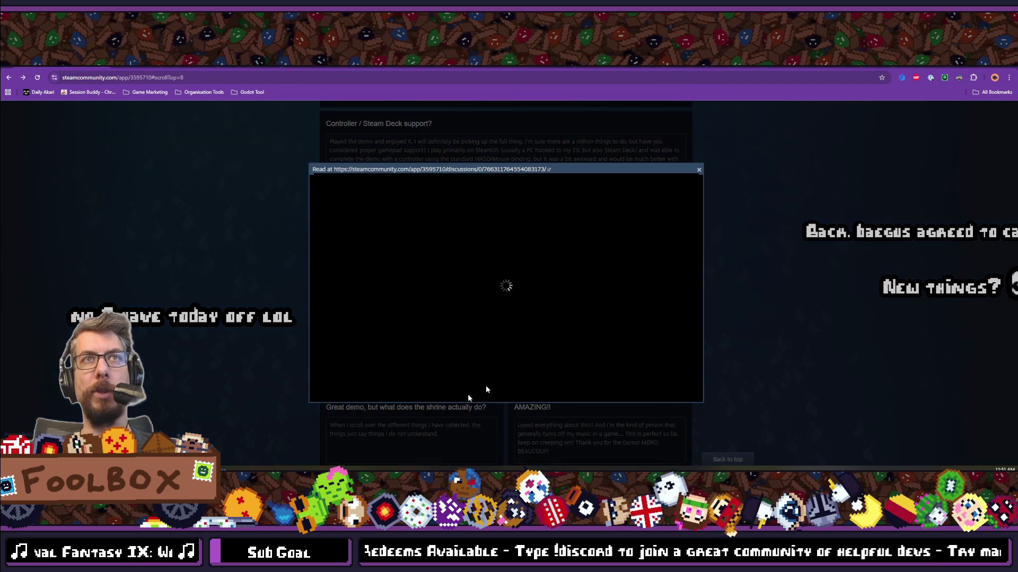
click(761, 335)
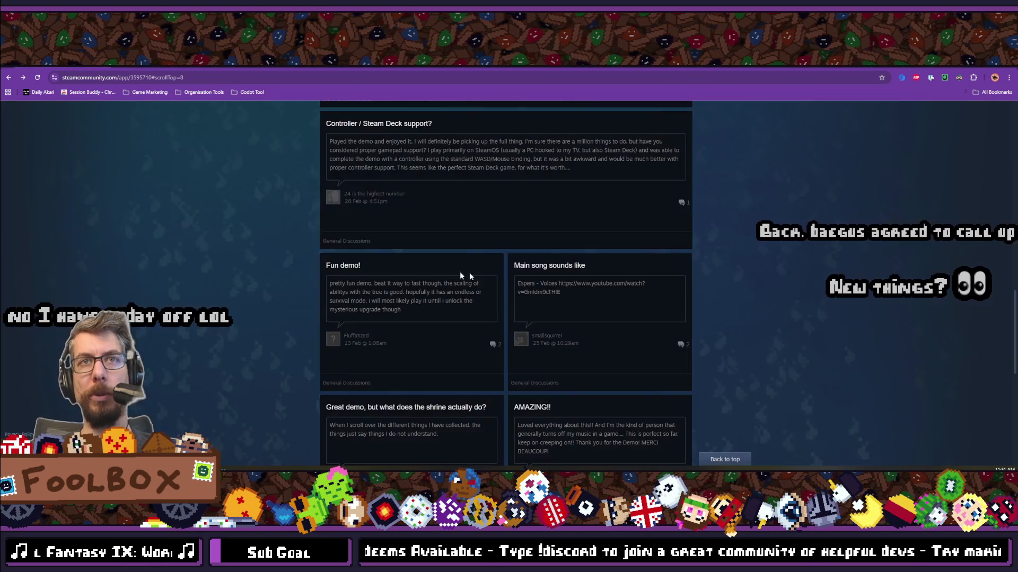
scroll(652, 189, down, 1)
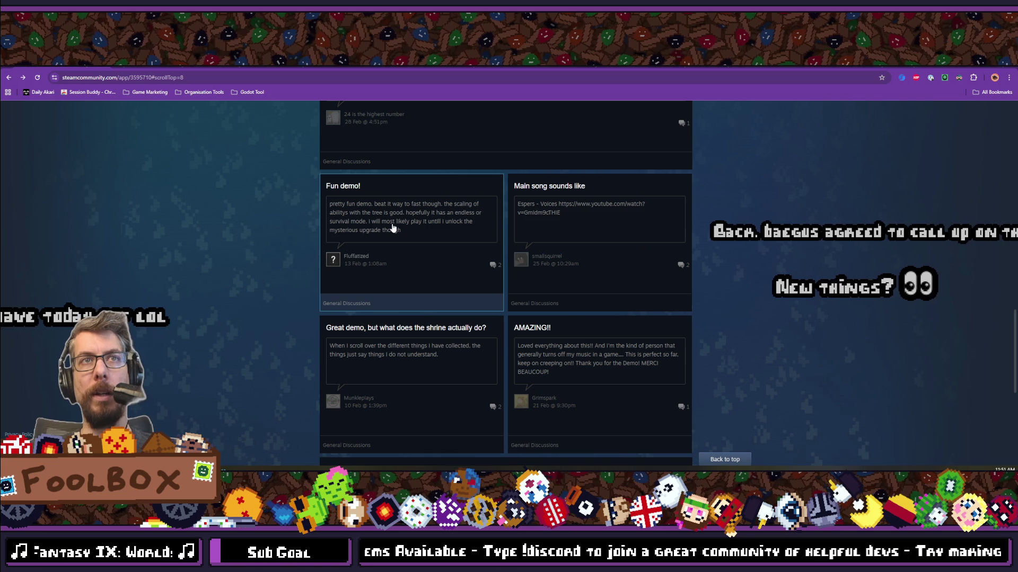
scroll(192, 200, down, 2)
scroll(567, 215, down, 2)
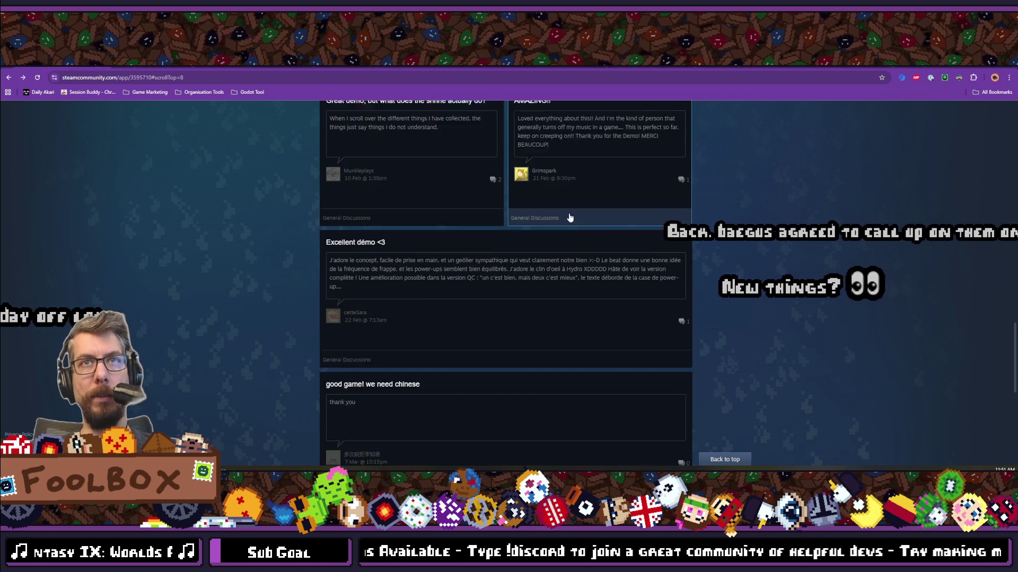
scroll(574, 267, up, 1)
scroll(574, 268, down, 4)
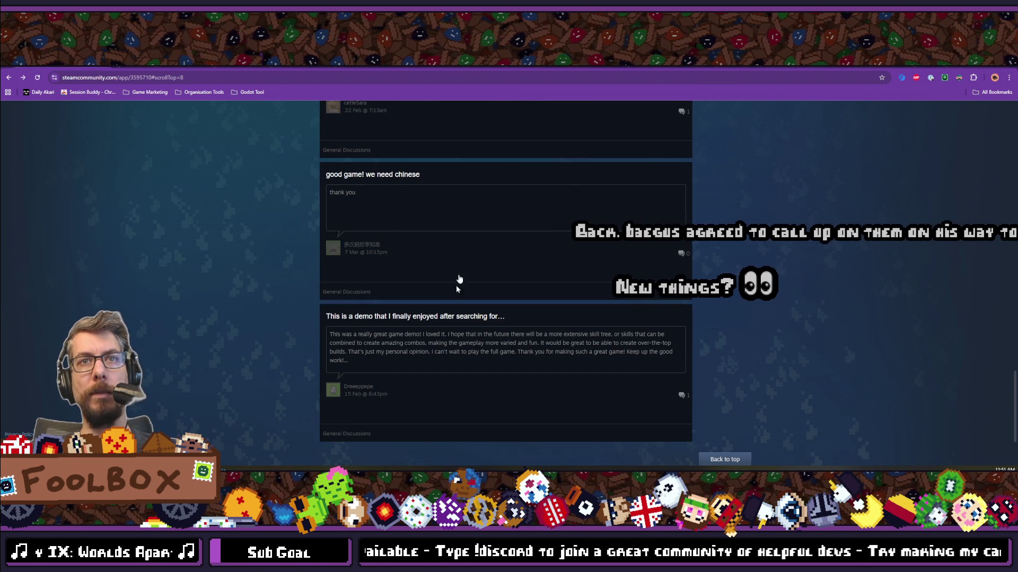
click(459, 220)
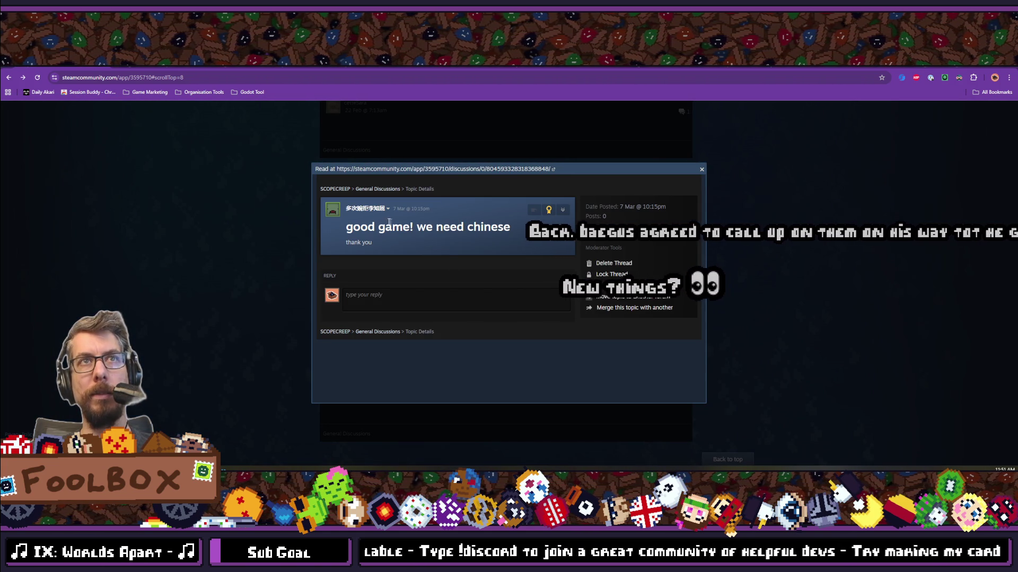
drag(343, 227, 511, 241)
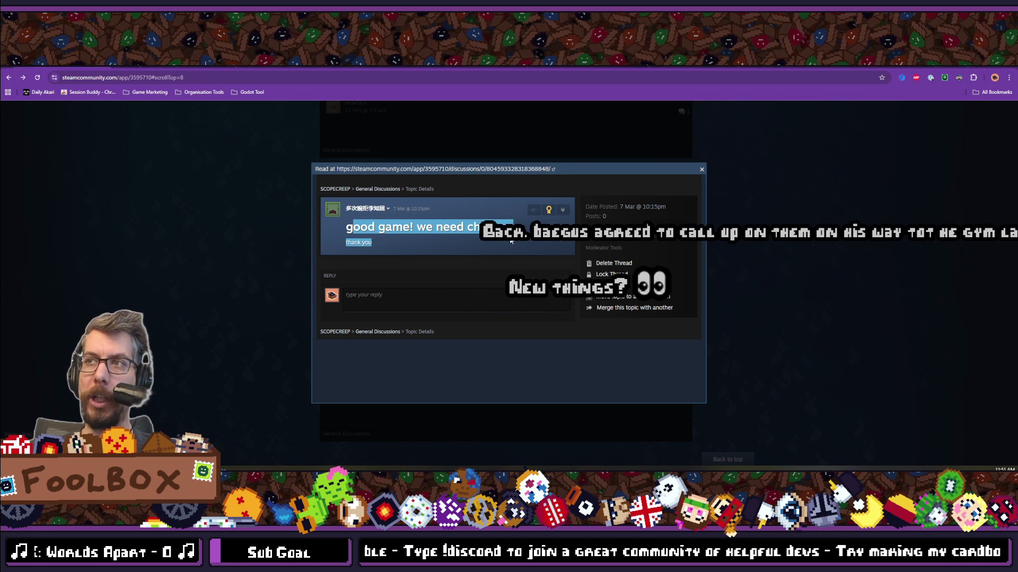
click(490, 222)
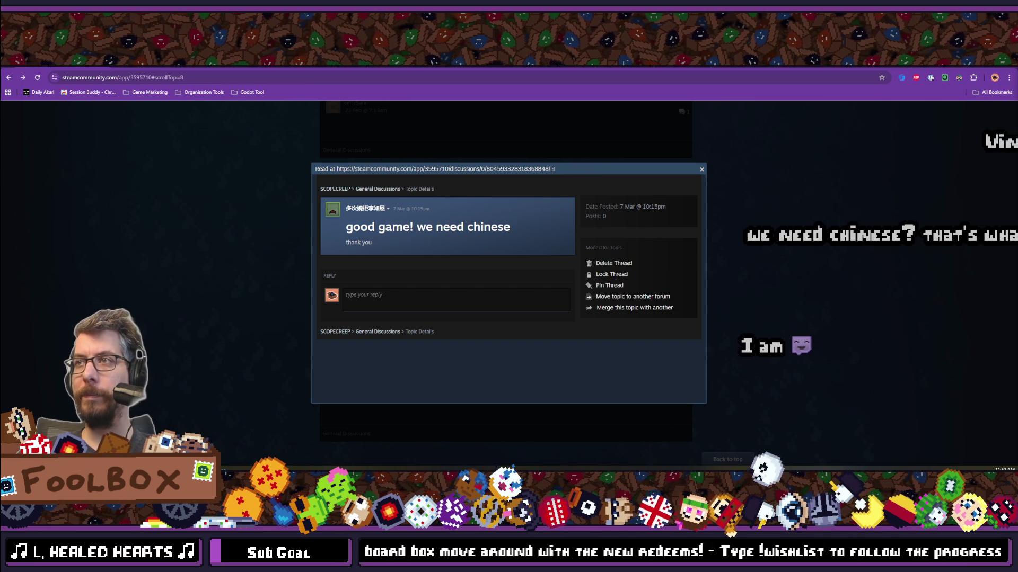
Step: Close the discussion thread and search Google for 'vintage story' in a new tab
key(Escape)
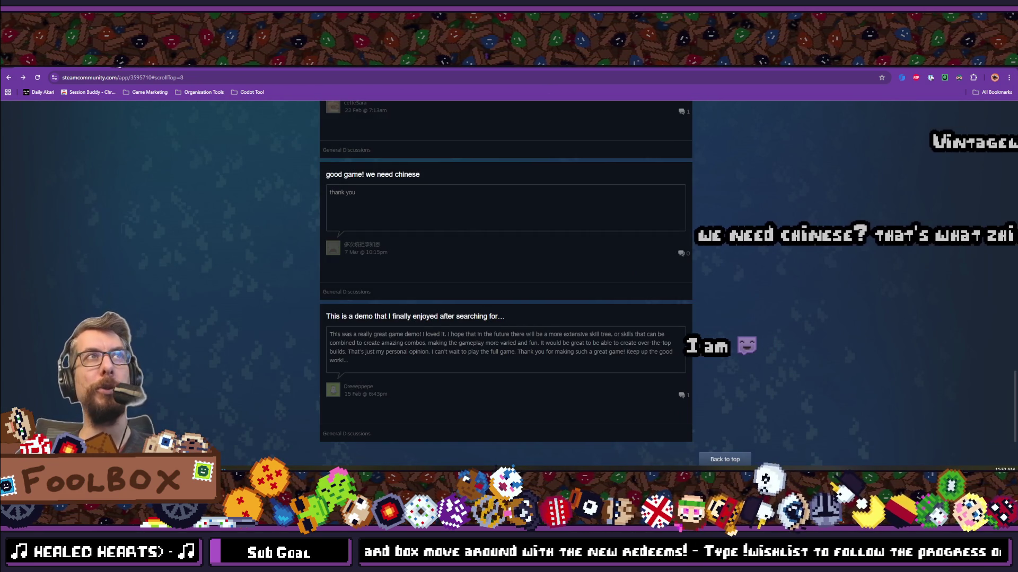
key(ctrl+t)
text(vintage story)
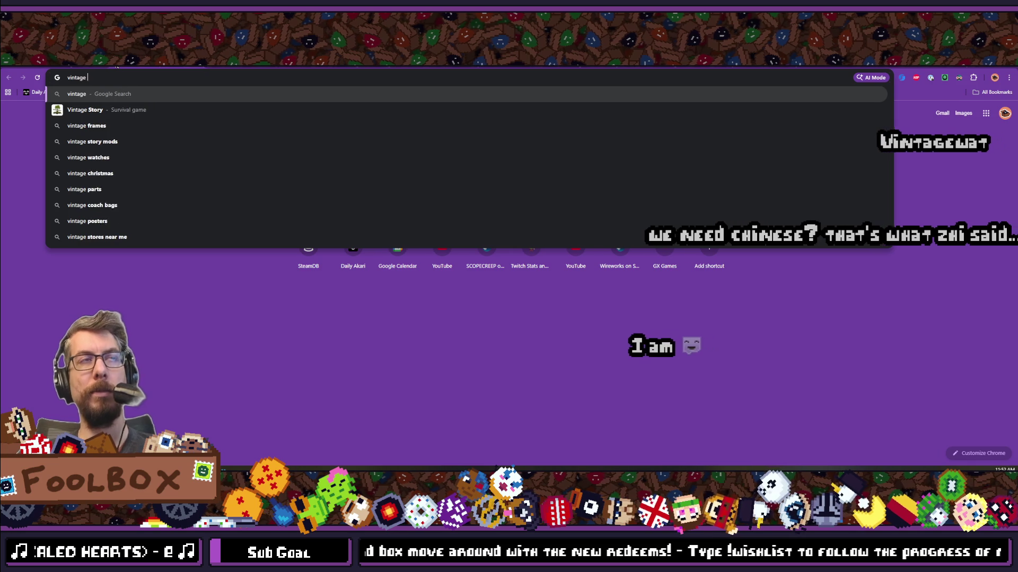
key(Return)
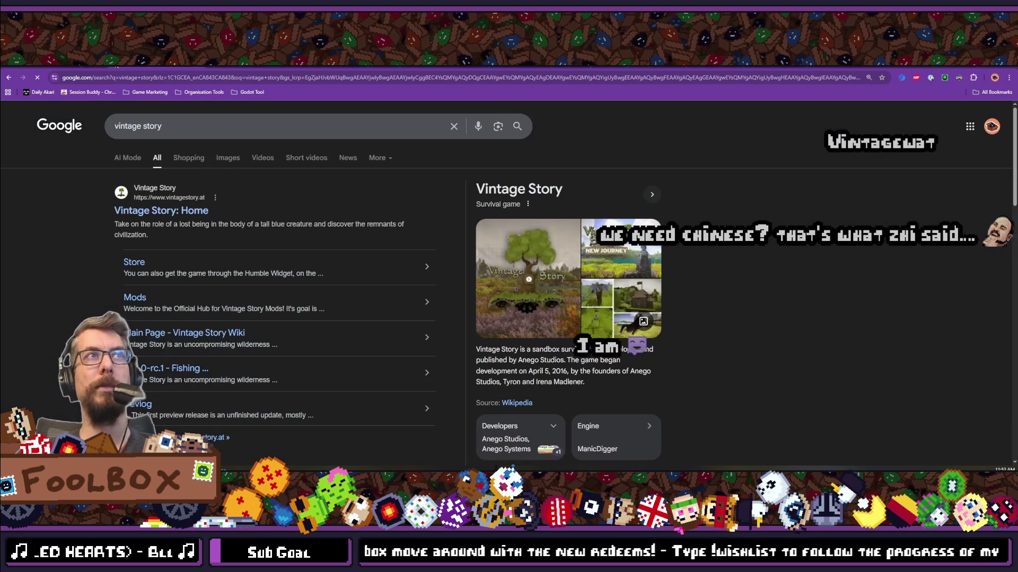
Step: Visit the Vintage Story homepage, return to the results, and show image results
click(184, 210)
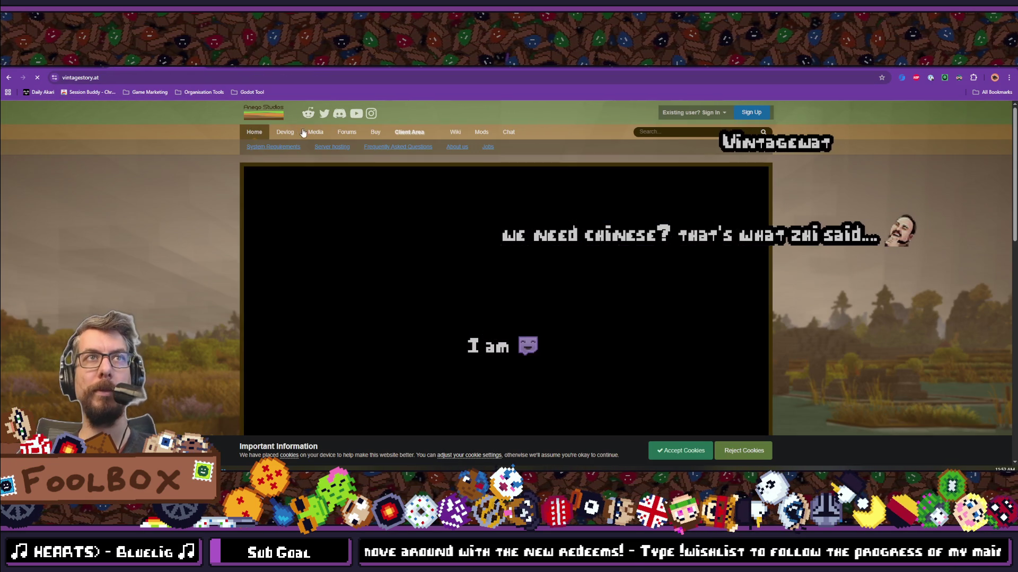
scroll(183, 220, down, 6)
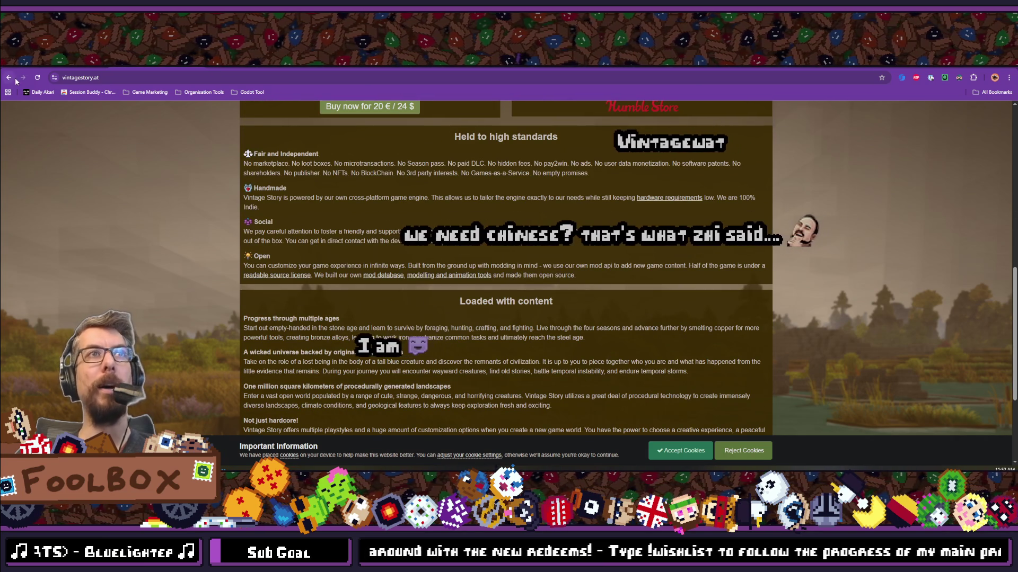
click(9, 77)
click(228, 158)
Step: Preview the Wiki house, villages and landscape images, ending on the Relaxing Vintage Story gameplay video
scroll(237, 265, down, 1)
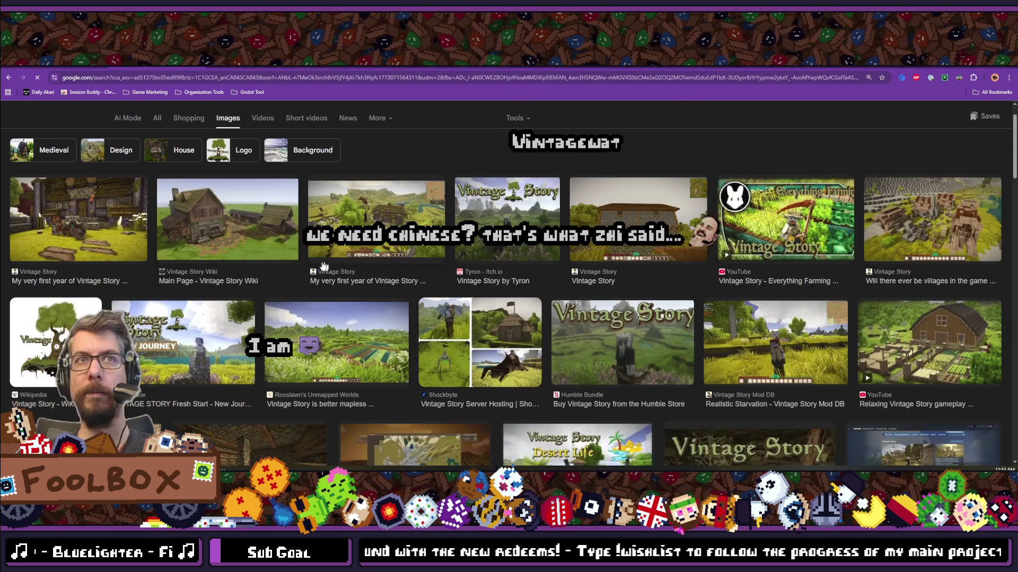
click(259, 220)
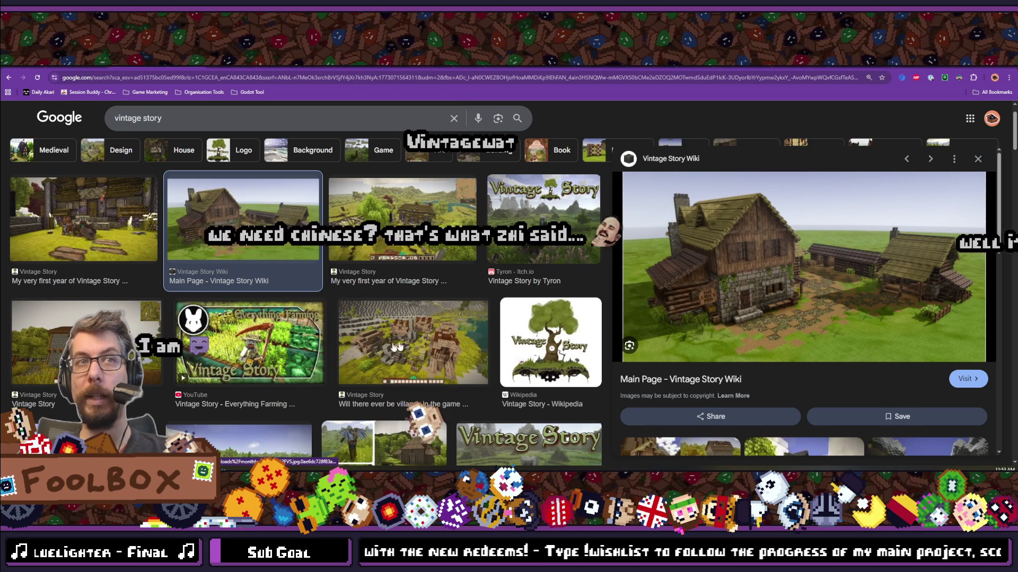
scroll(306, 292, down, 2)
click(419, 206)
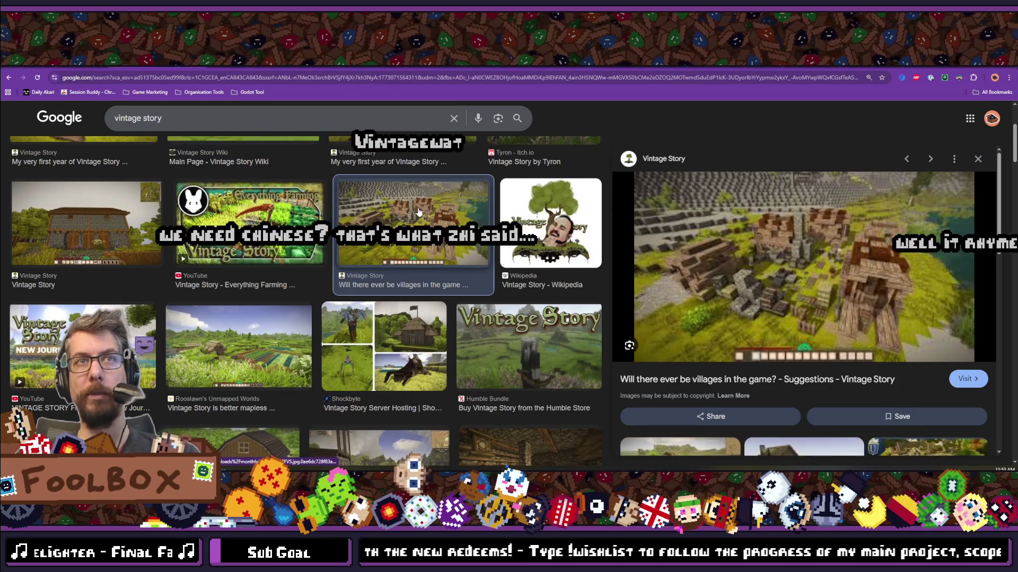
click(245, 331)
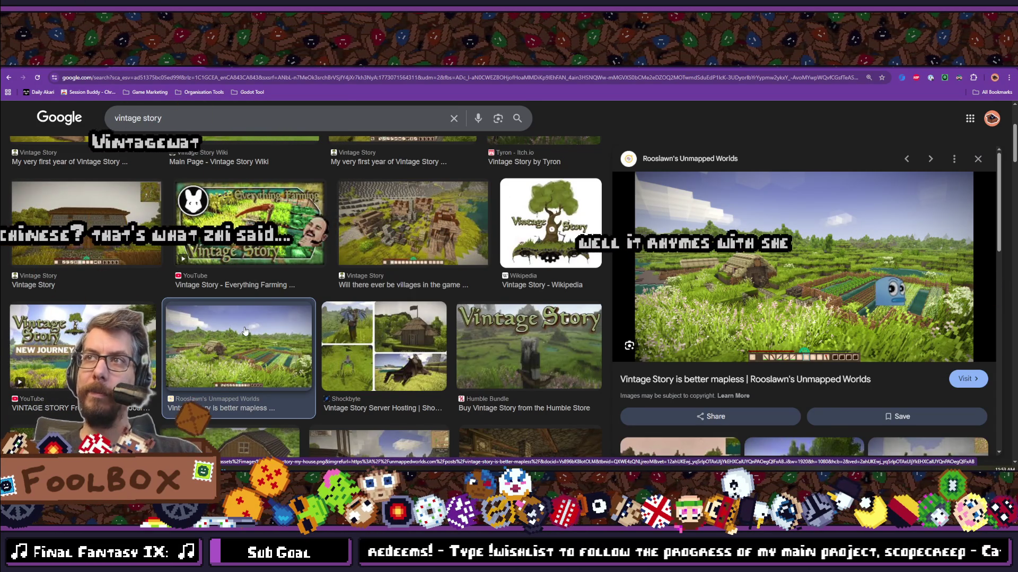
scroll(243, 347, down, 2)
click(241, 363)
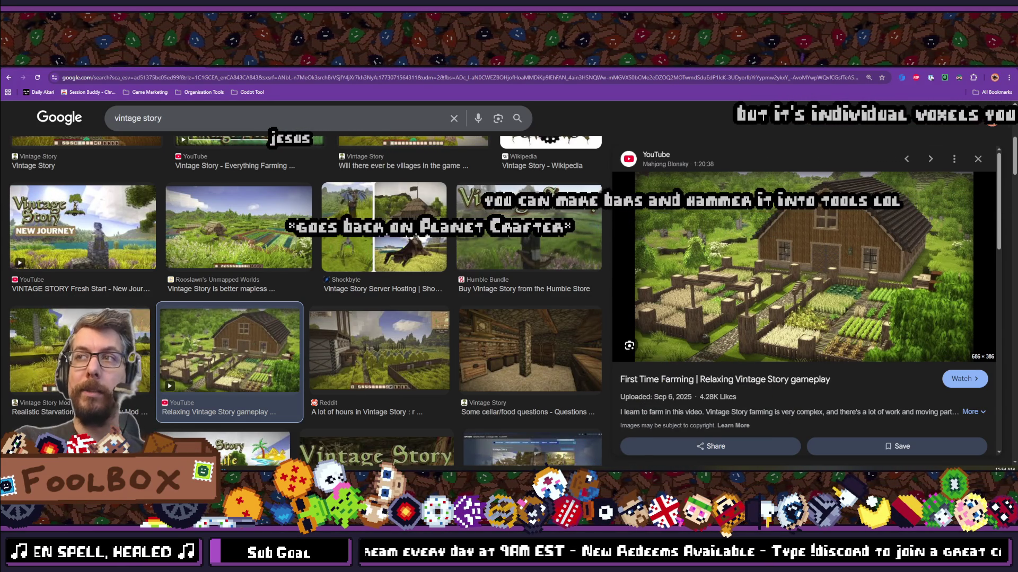
Step: Preview the cellar and food questions image
scroll(524, 305, down, 2)
scroll(525, 304, up, 2)
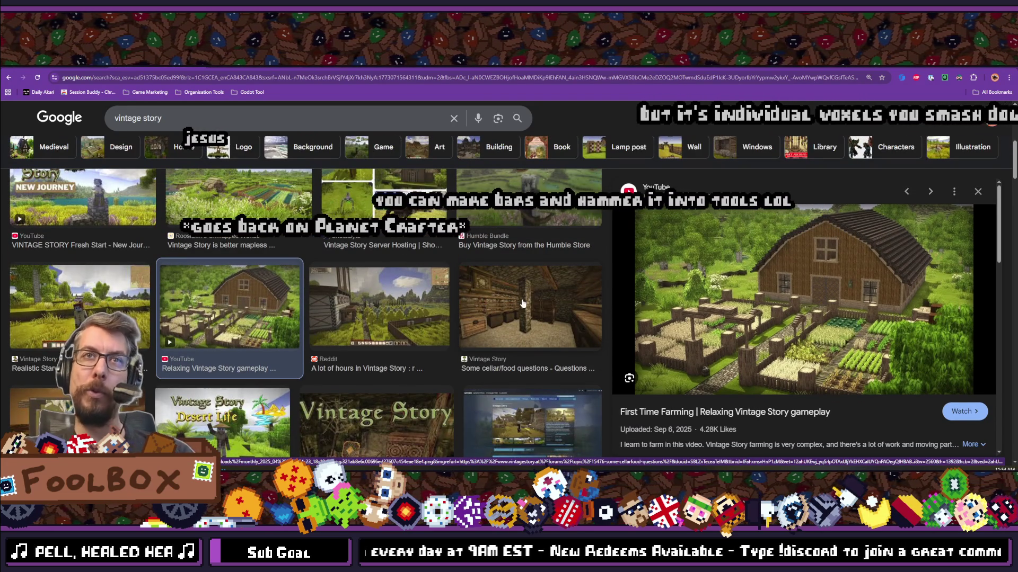
click(526, 299)
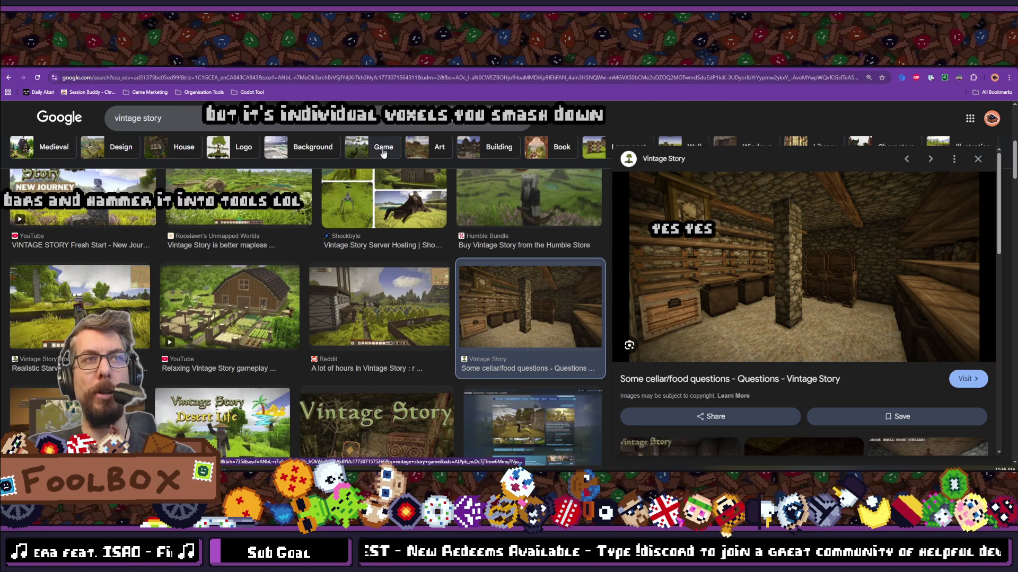
Step: Preview the Reddit post of first four Vintage Story survival builds, then focus the search box
scroll(312, 286, down, 4)
scroll(279, 305, down, 1)
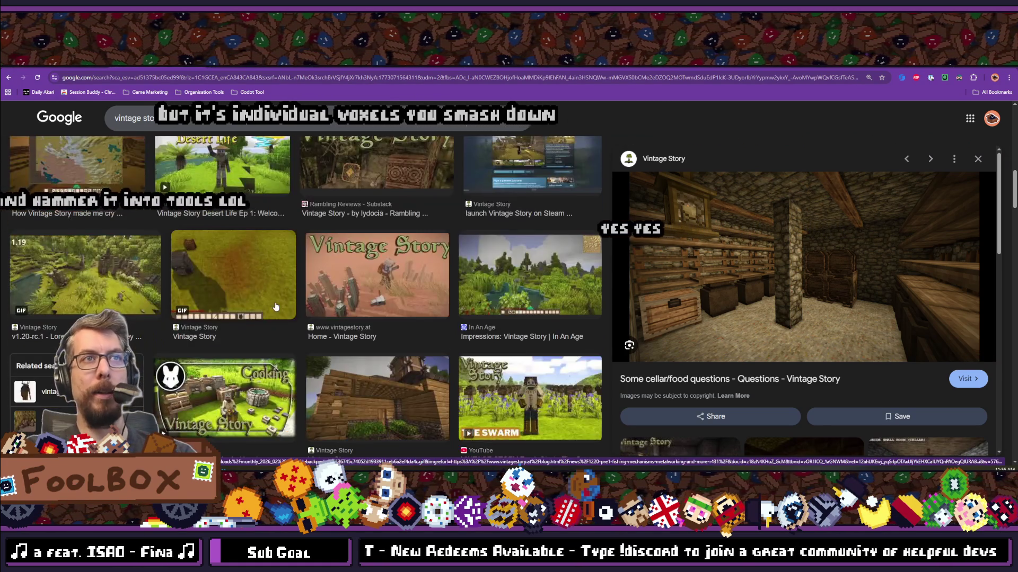
scroll(275, 306, down, 2)
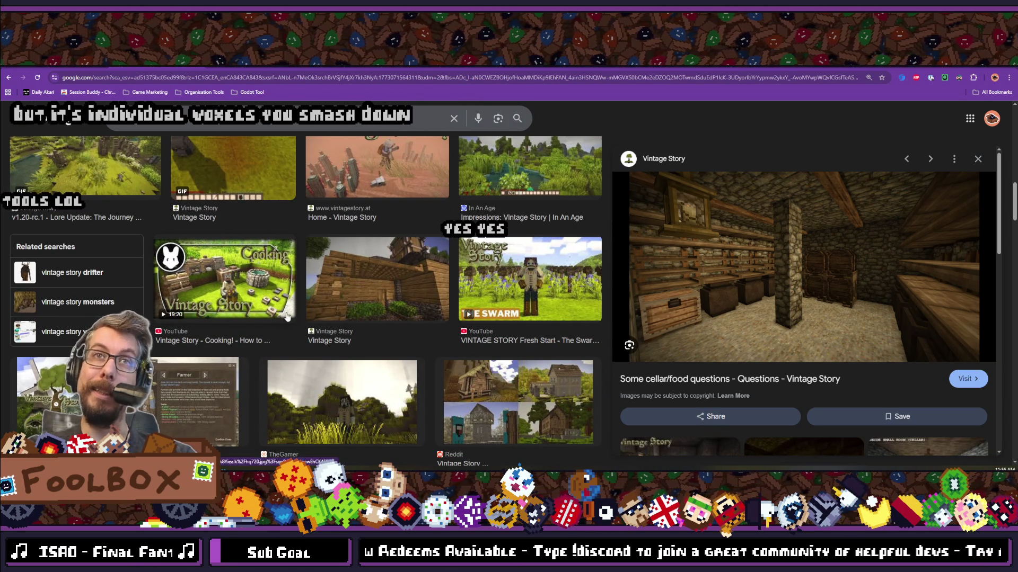
scroll(286, 317, down, 1)
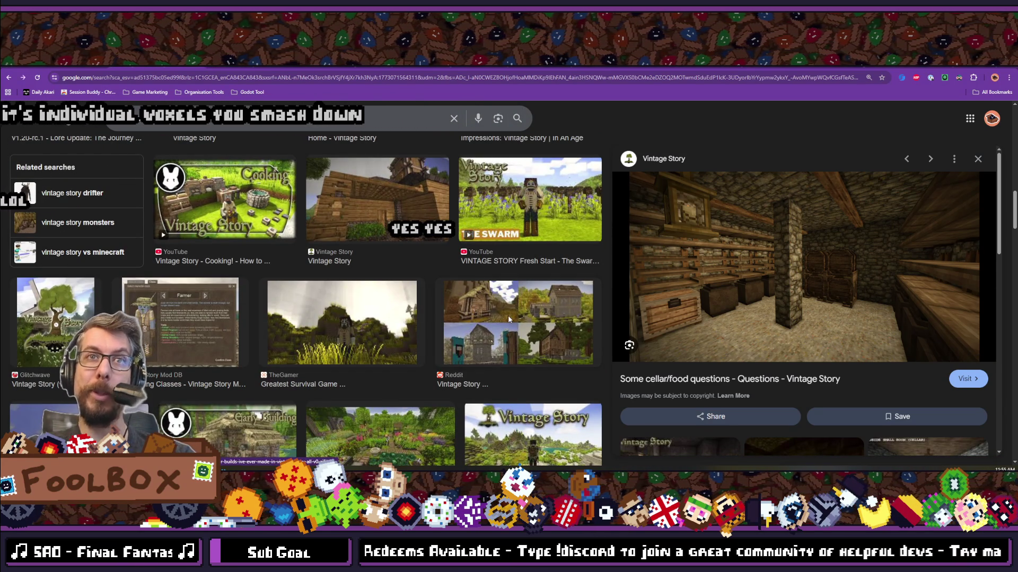
click(508, 318)
scroll(508, 320, down, 2)
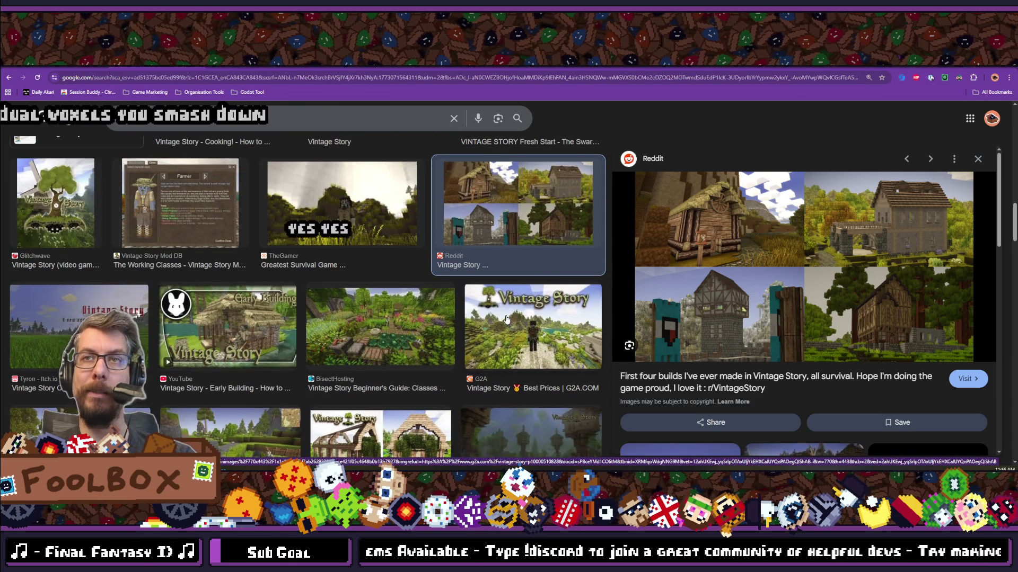
scroll(504, 318, down, 1)
scroll(502, 318, down, 2)
click(229, 121)
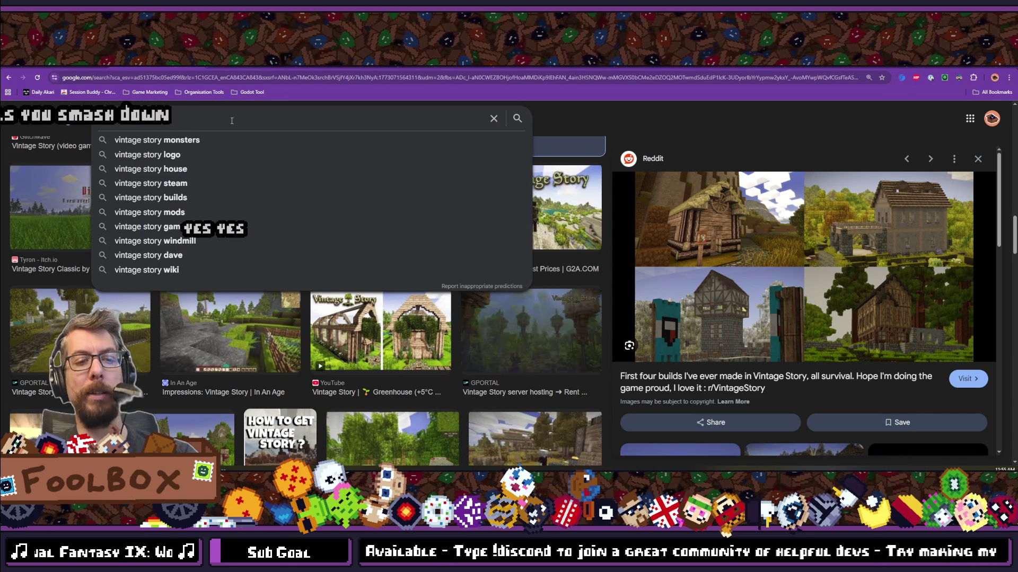
text(w)
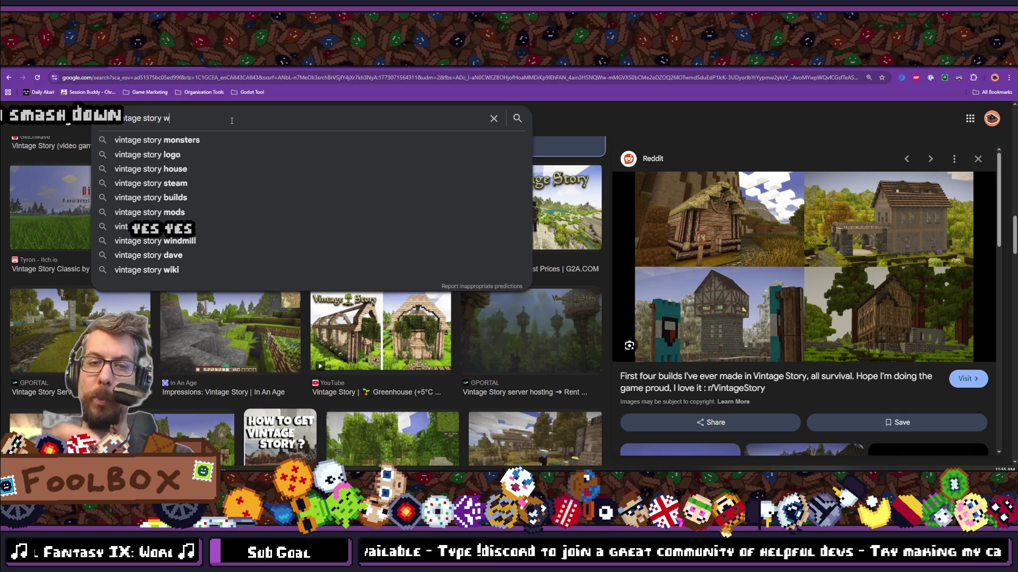
text(indmill)
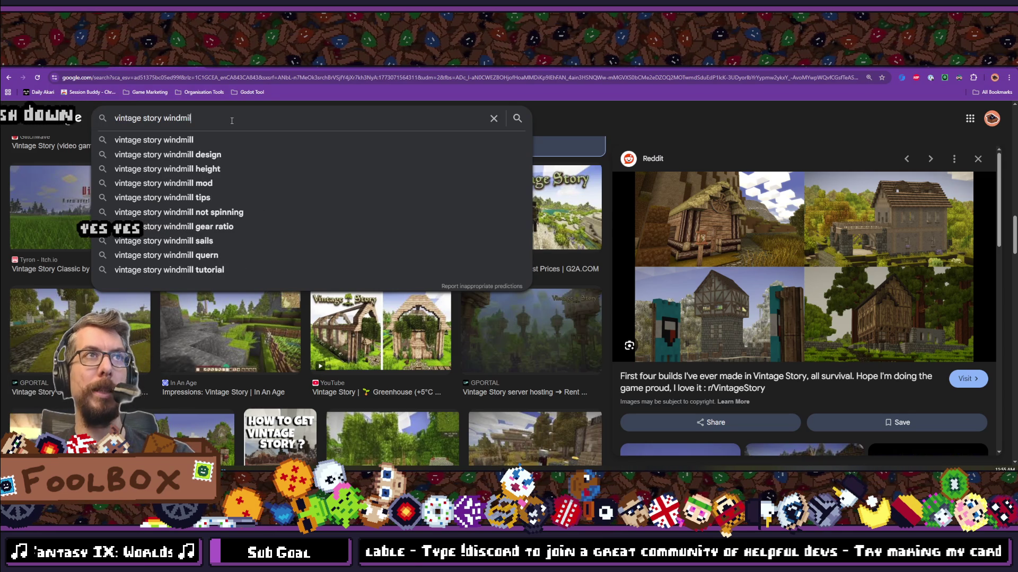
key(Return)
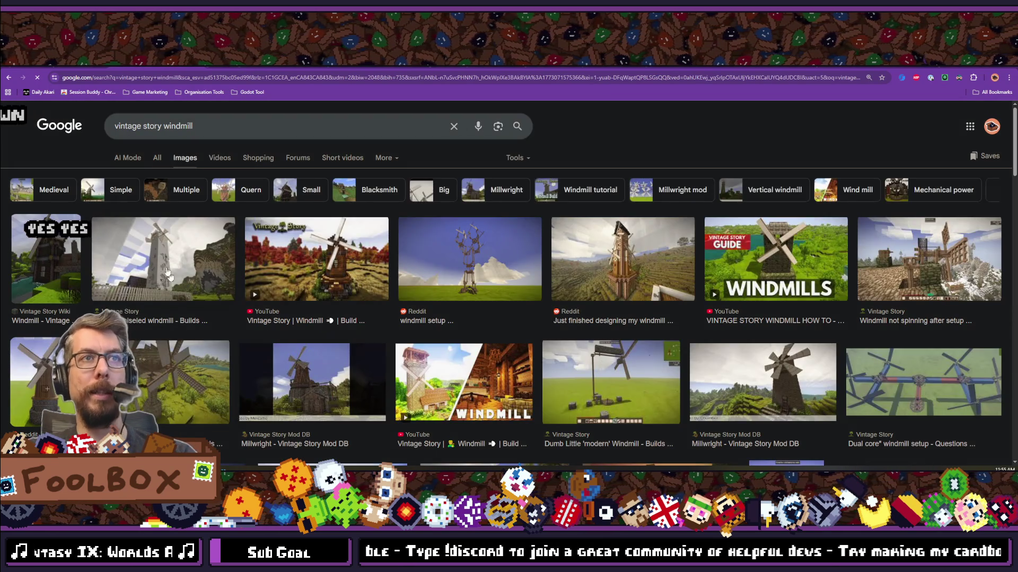
scroll(156, 301, down, 2)
click(157, 300)
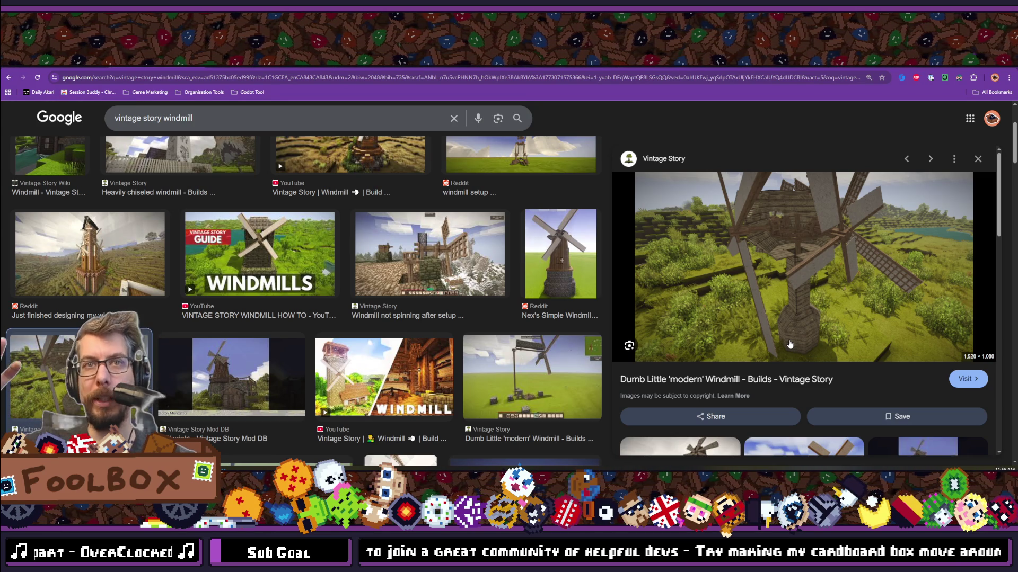
scroll(302, 366, down, 2)
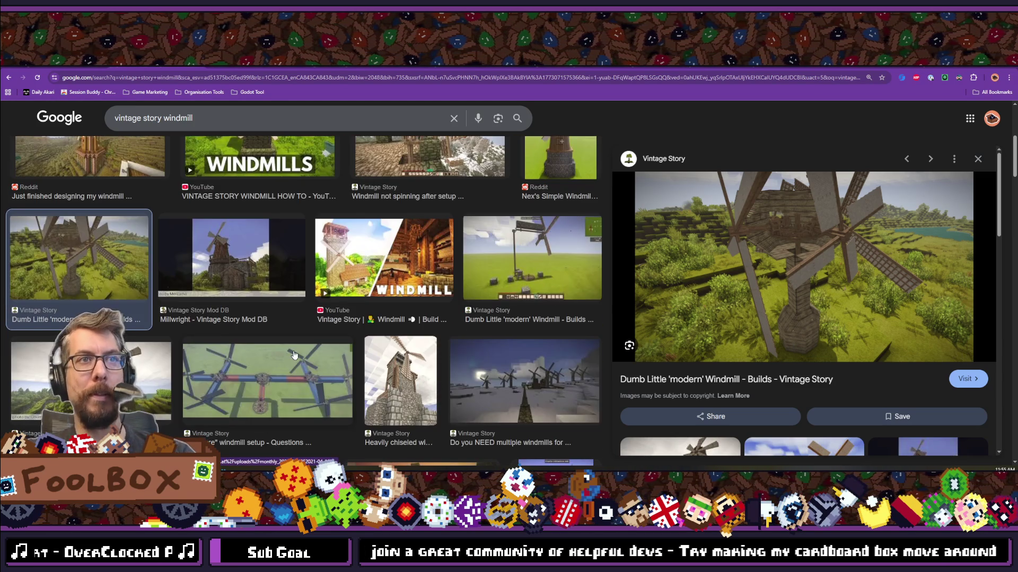
click(275, 373)
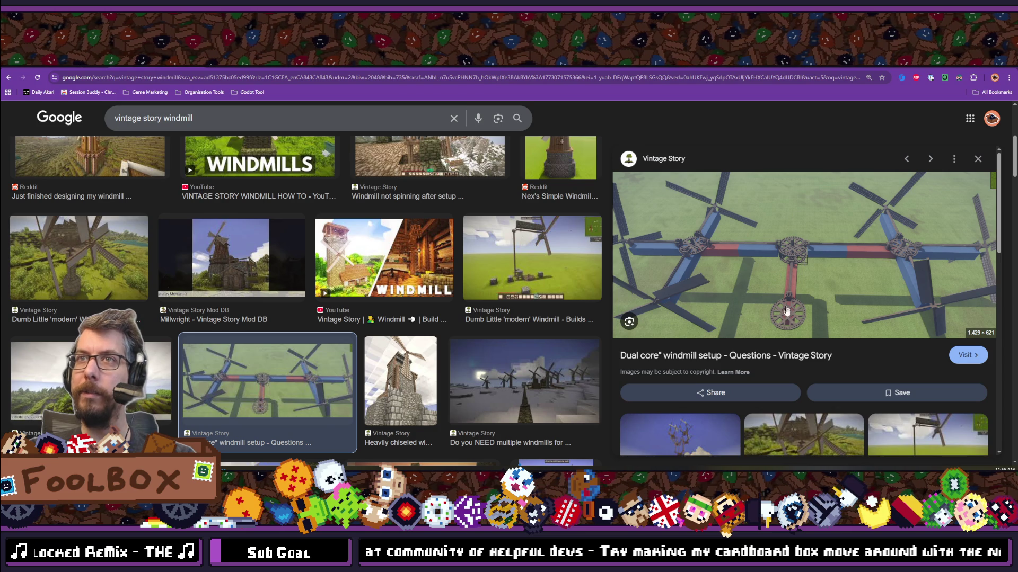
scroll(725, 289, down, 1)
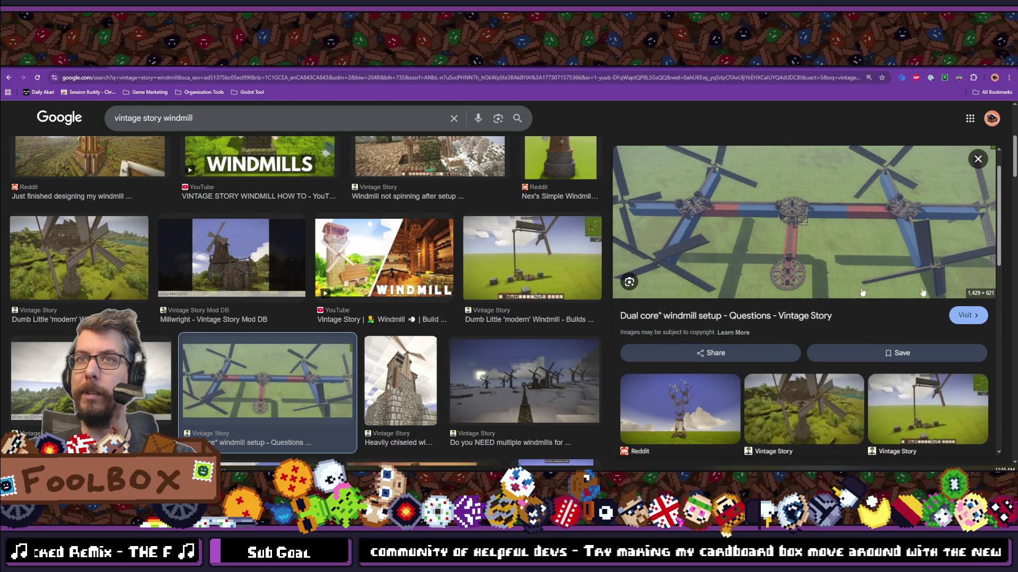
scroll(837, 281, down, 1)
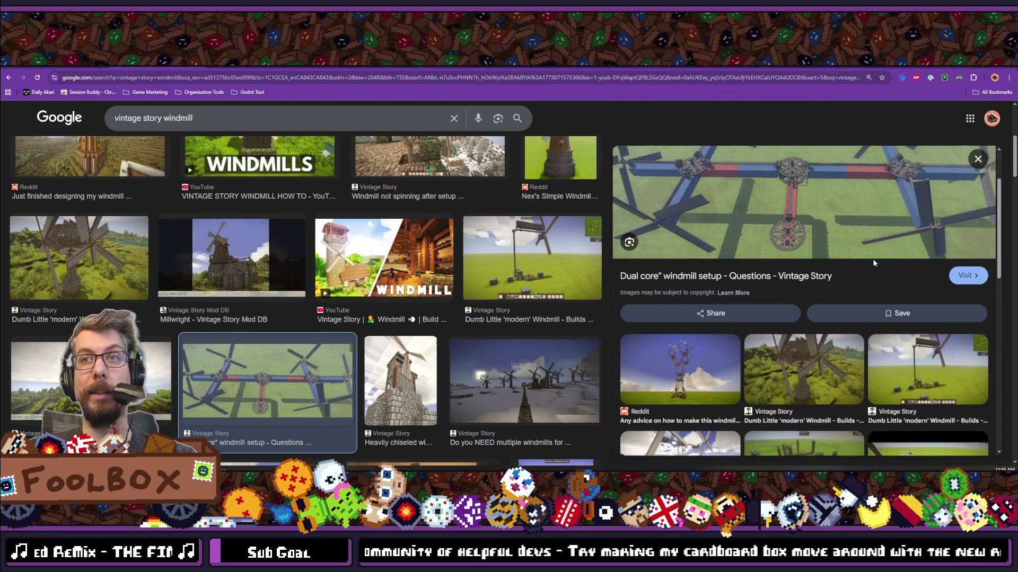
click(704, 359)
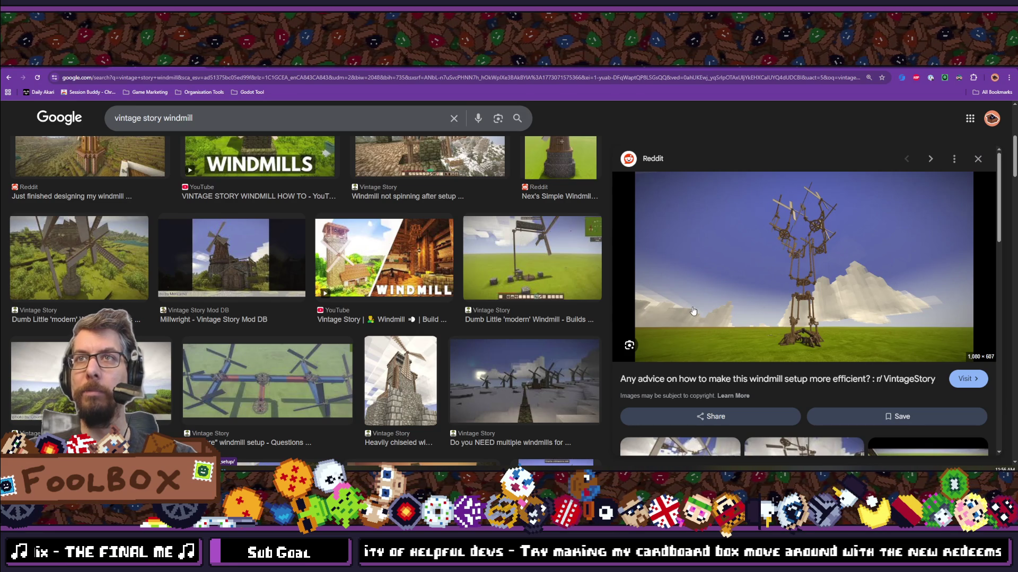
scroll(347, 245, down, 4)
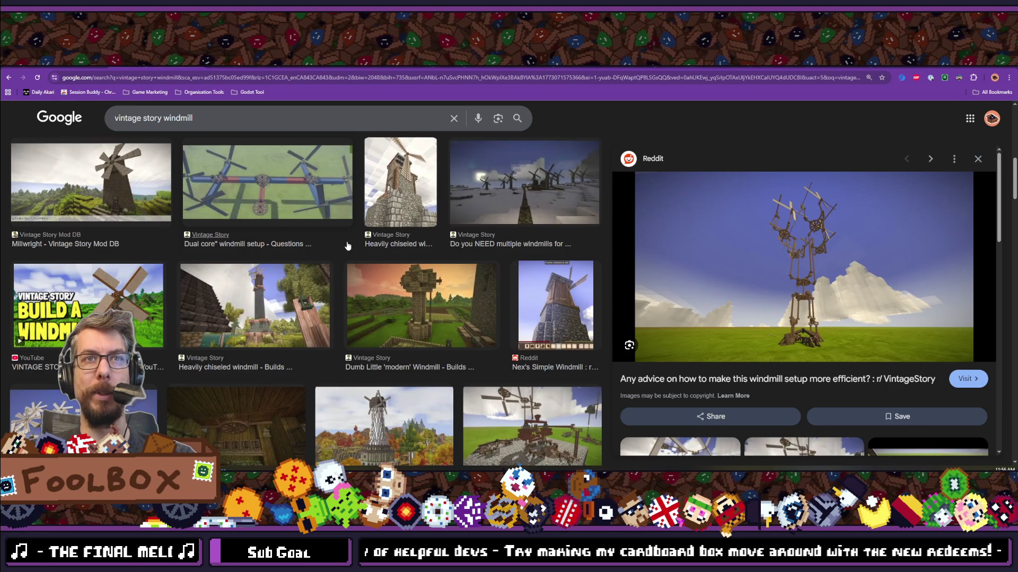
scroll(347, 246, down, 4)
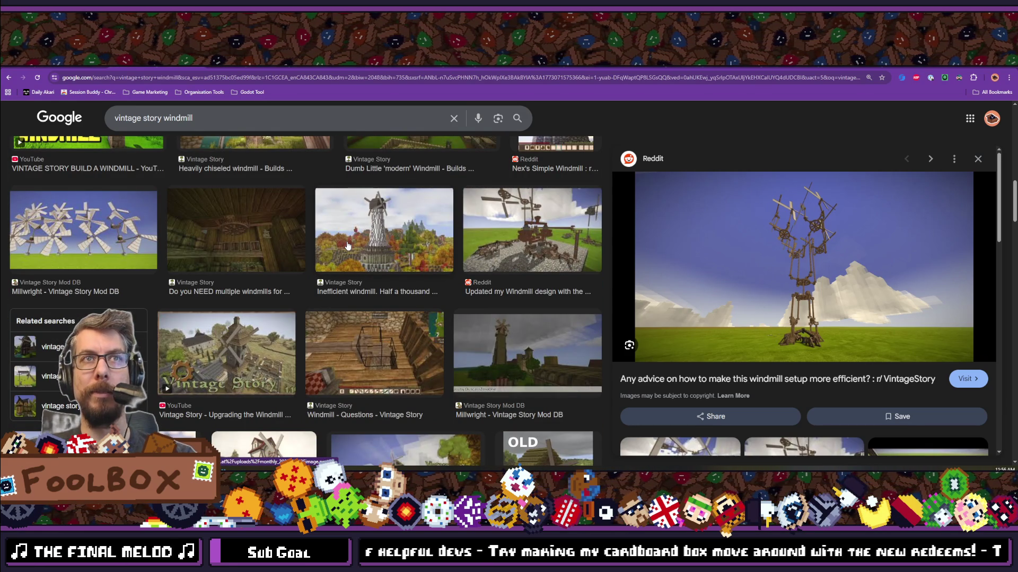
scroll(347, 246, down, 3)
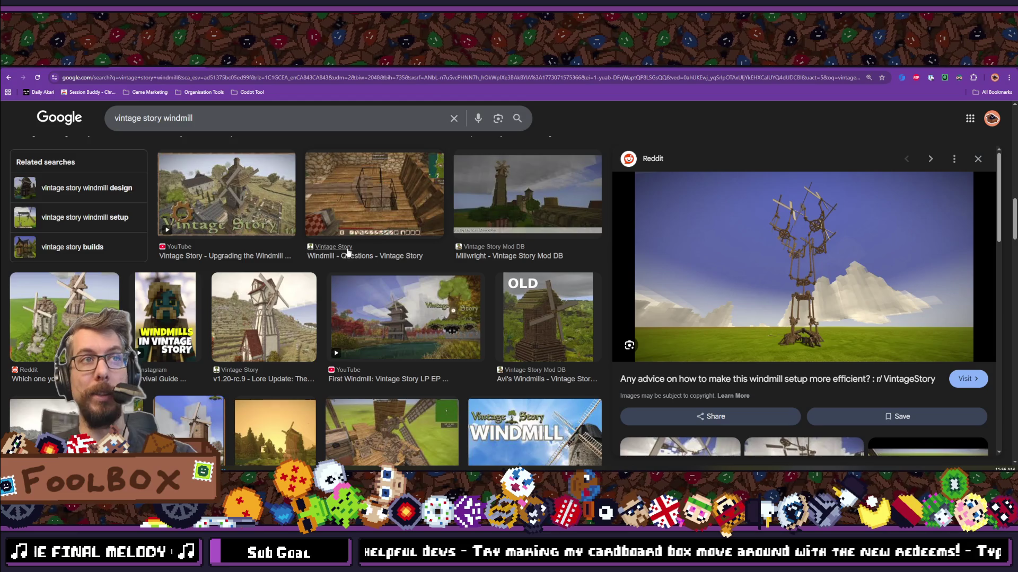
scroll(347, 252, down, 2)
scroll(348, 252, down, 2)
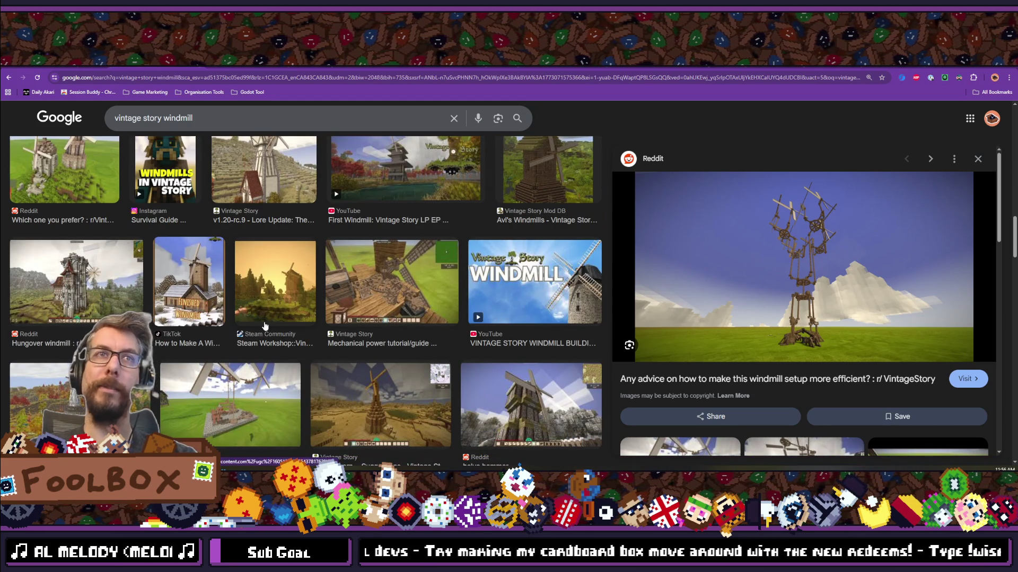
scroll(265, 326, down, 3)
scroll(265, 326, up, 2)
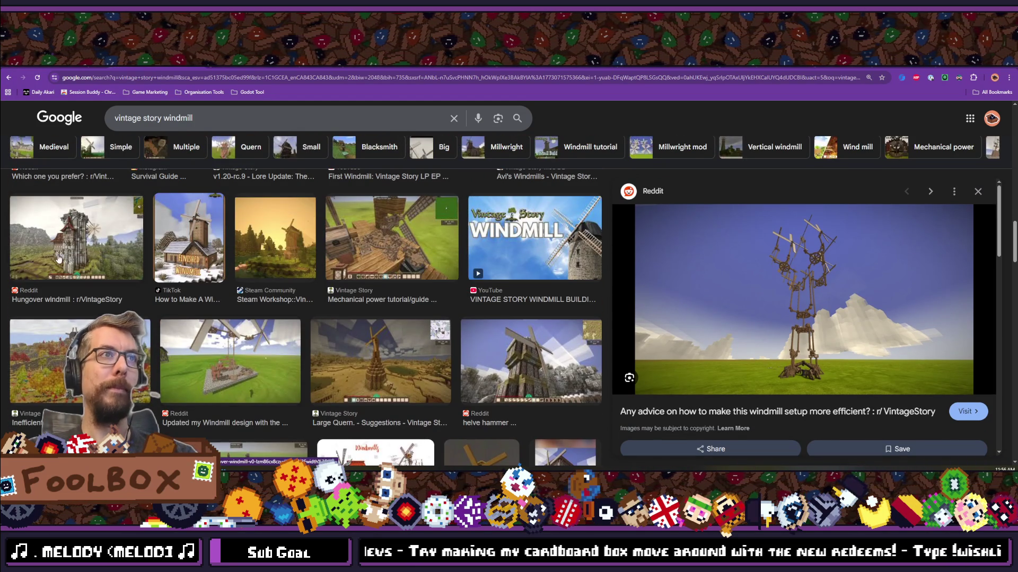
scroll(66, 254, down, 3)
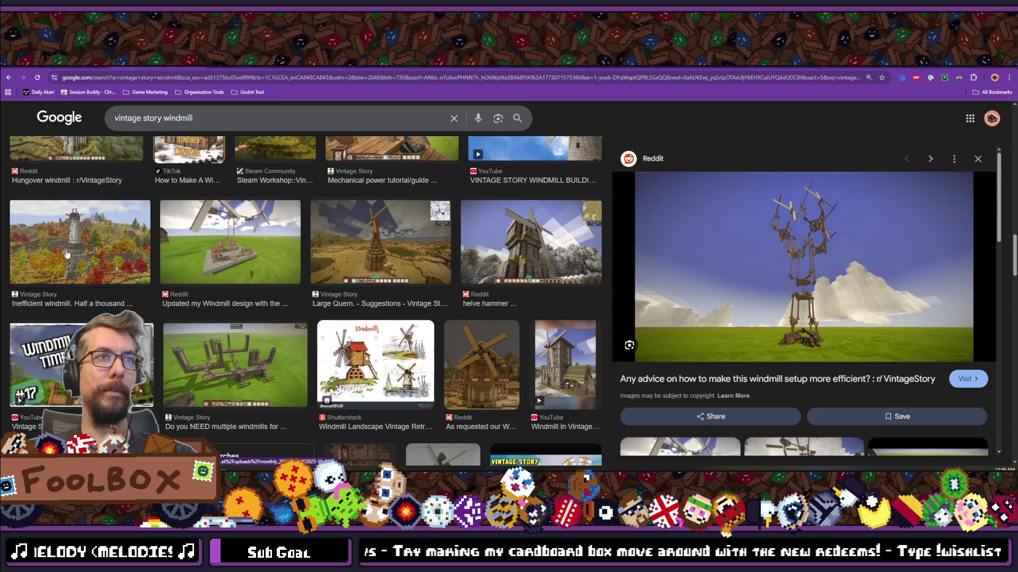
scroll(229, 359, down, 3)
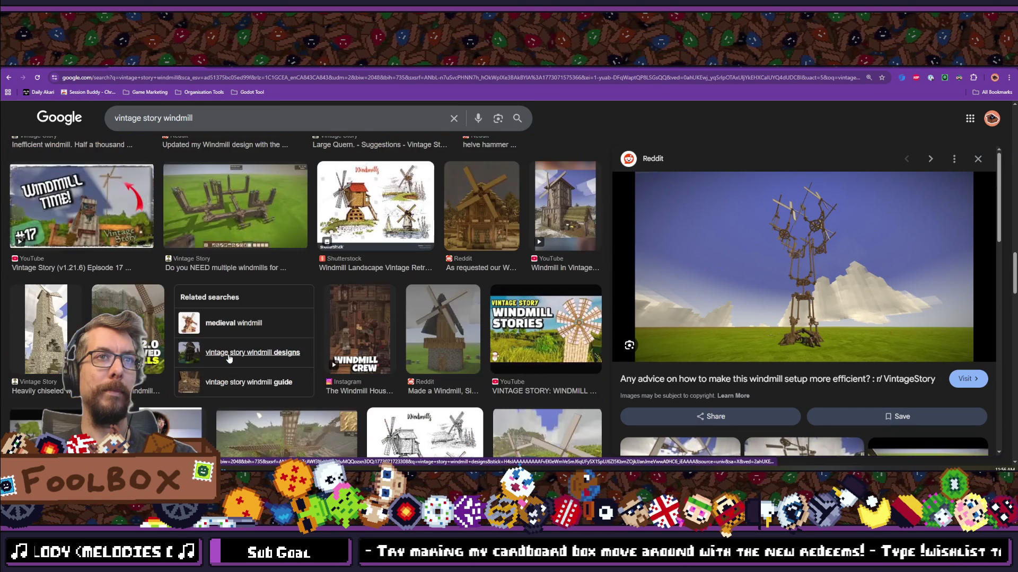
scroll(229, 359, up, 10)
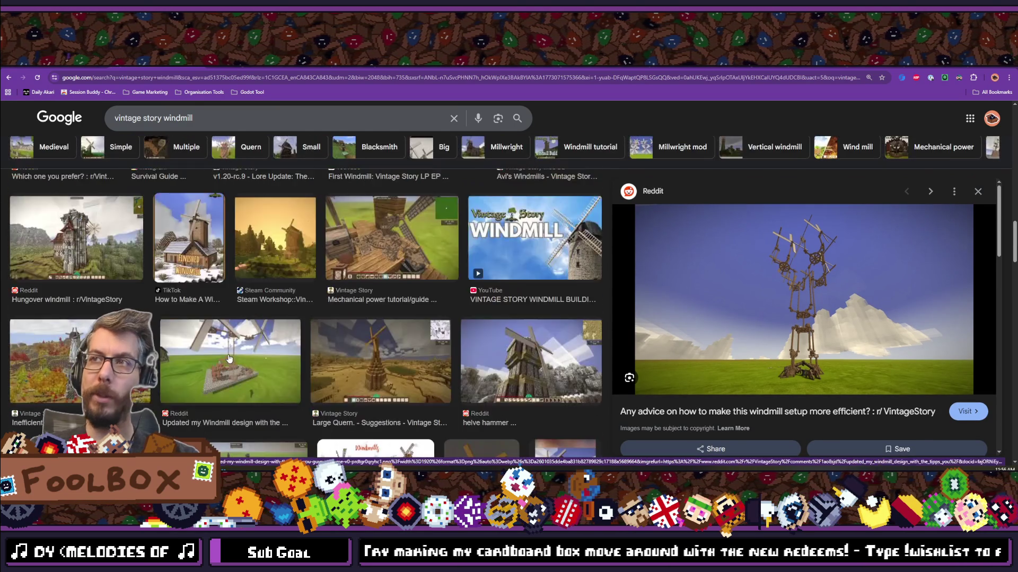
scroll(433, 266, up, 5)
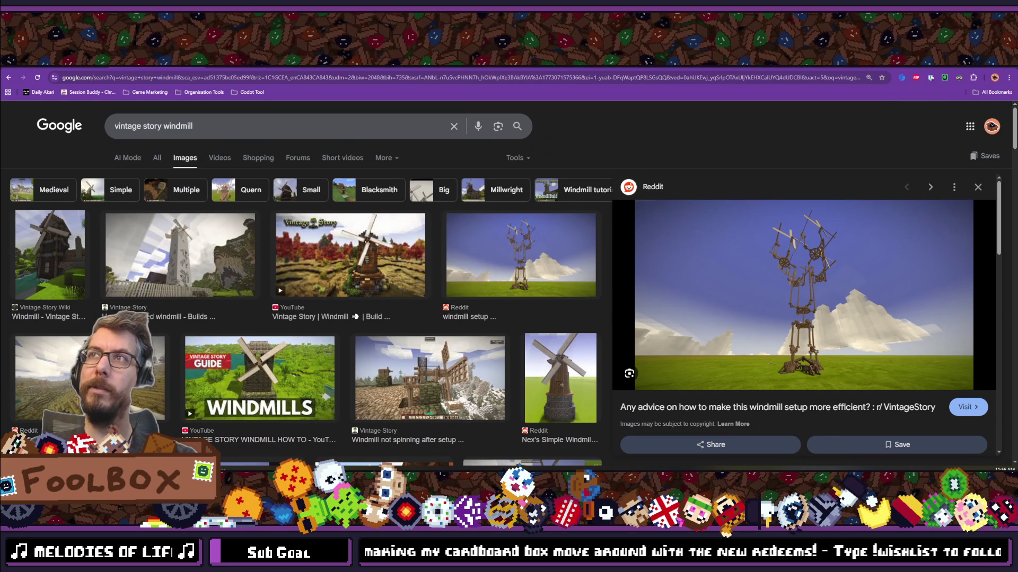
key(ctrl+Tab)
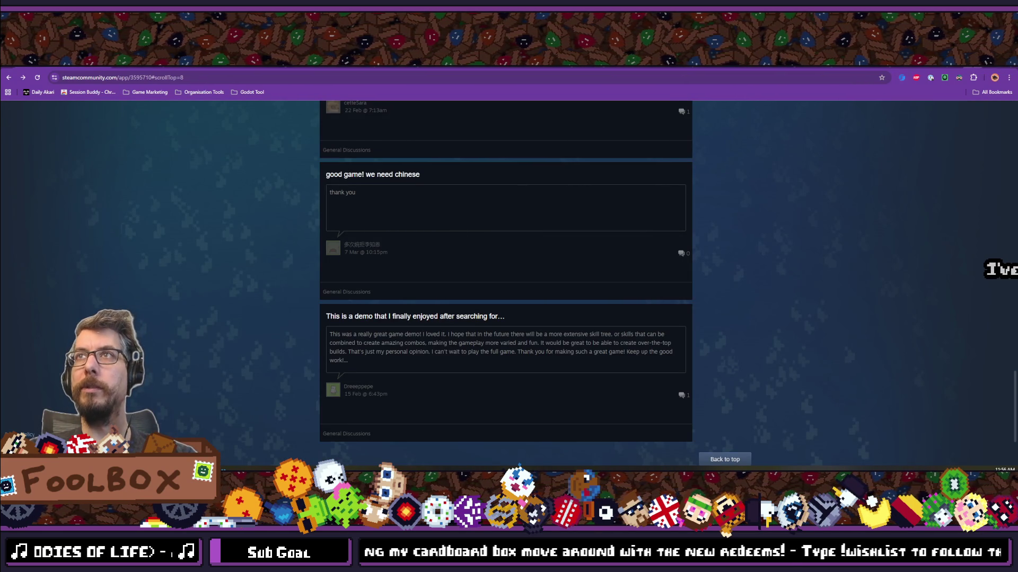
Step: Switch from the Steam discussions back to the Godot editor
key(alt+Tab)
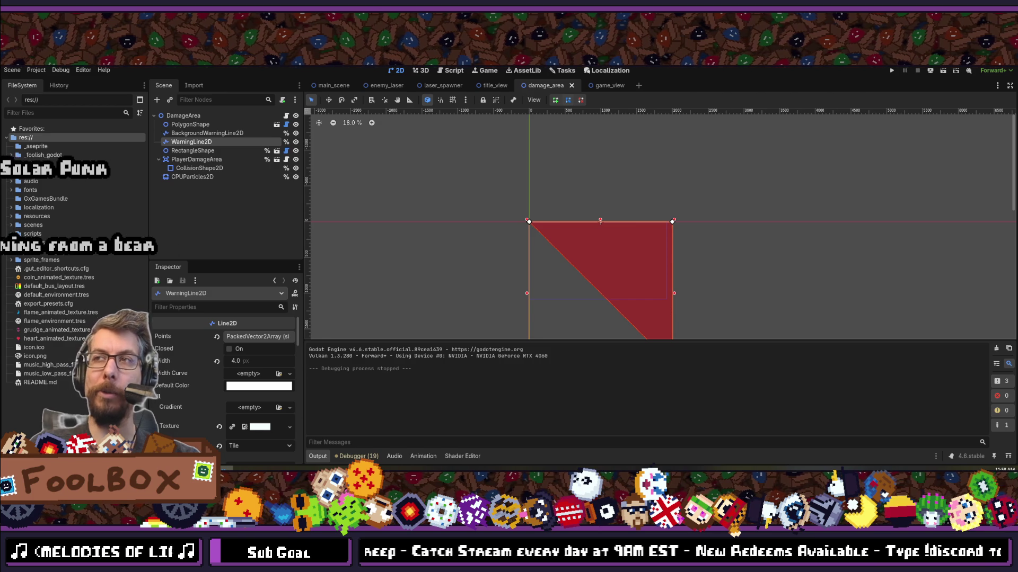
Step: Save the damage_area scene and bring game_view.gd up in VS Code
mouse_move(220, 336)
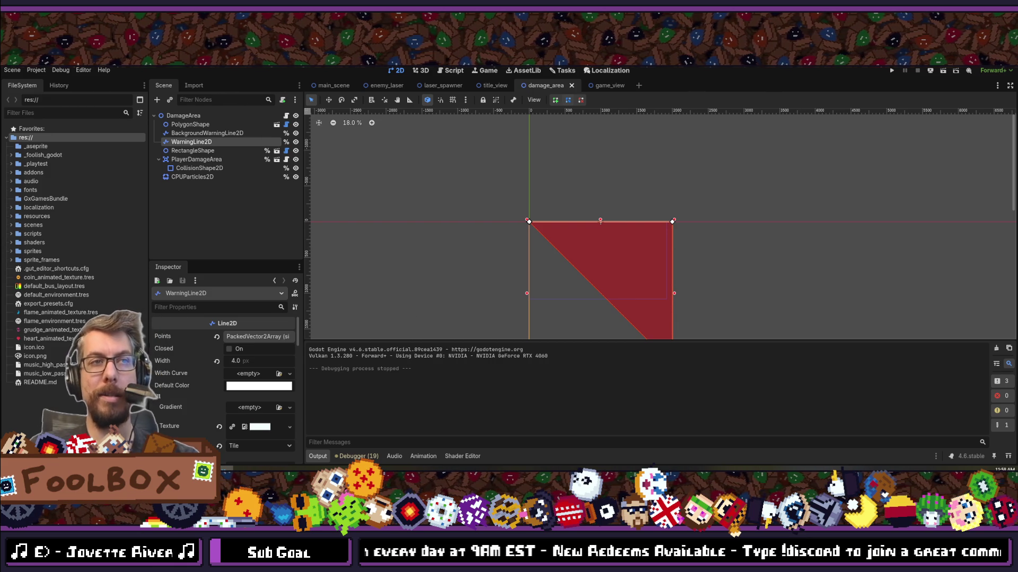
key(alt+Tab)
key(alt+Tab)
key(alt+Tab)
key(alt+Tab)
key(ctrl+s)
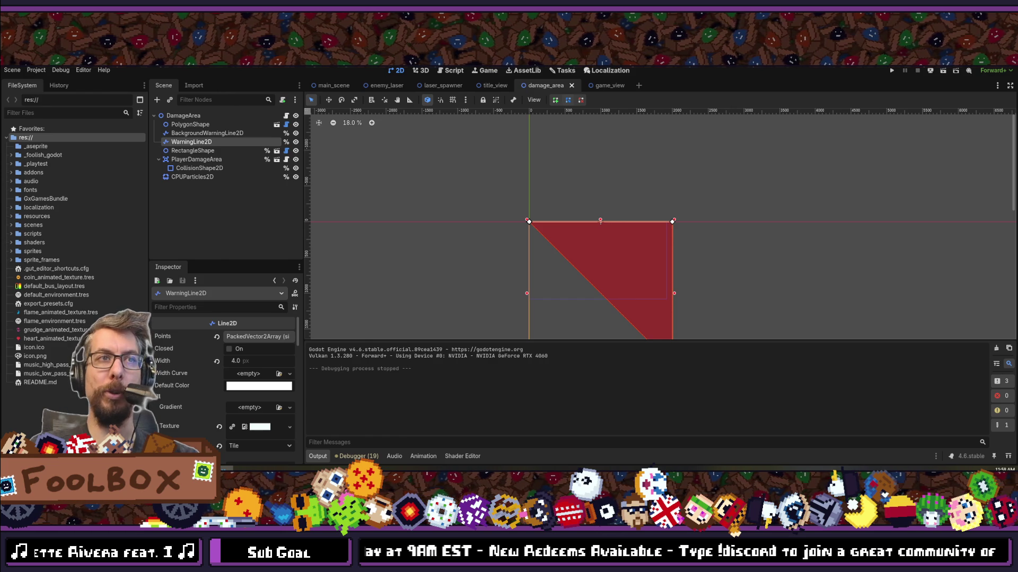
mouse_move(204, 473)
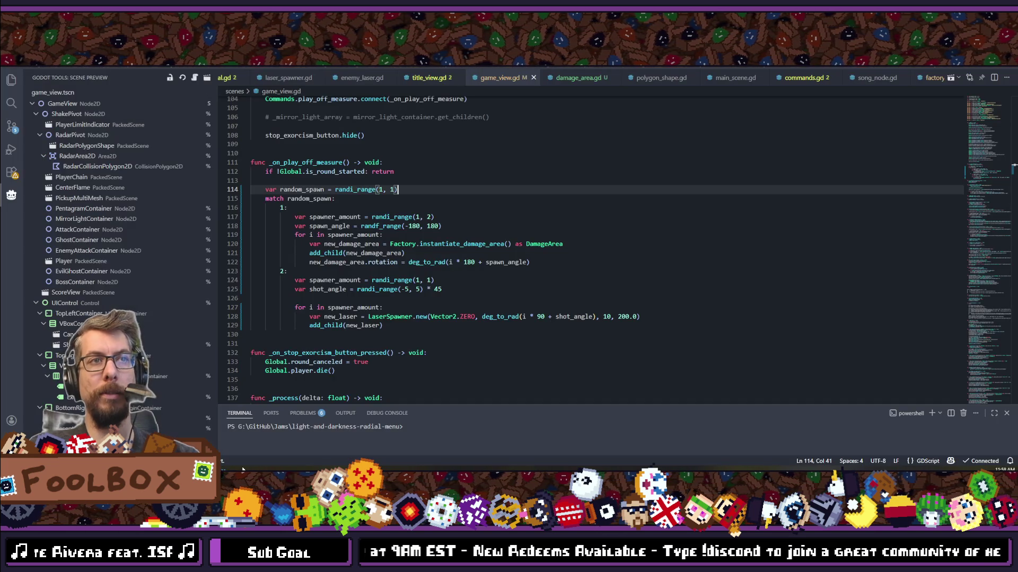
Step: Review the _on_play_off_measure match block in game_view.gd, then return to Godot
key(alt+Tab)
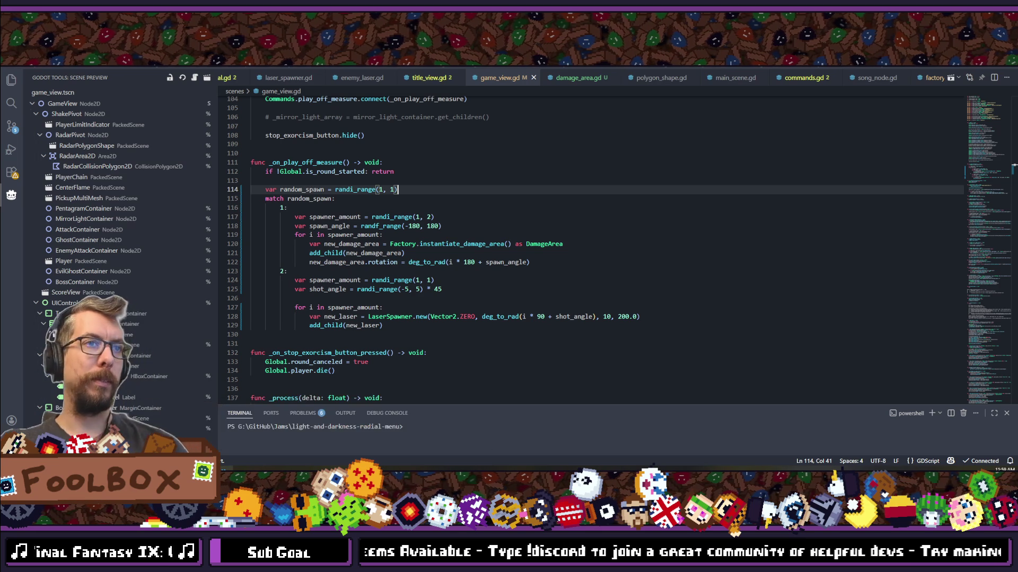
key(alt+Tab)
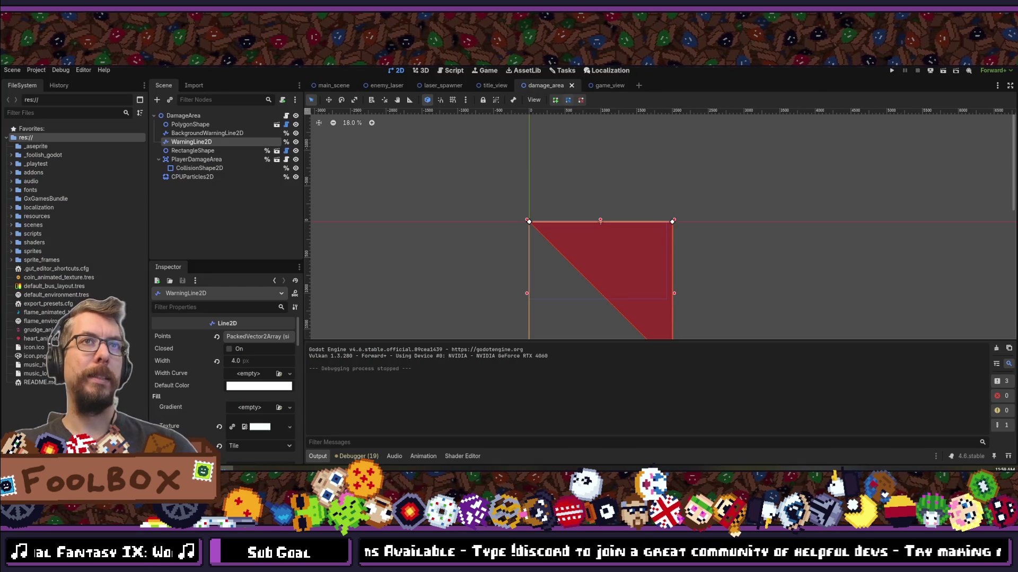
scroll(553, 141, down, 2)
scroll(599, 207, up, 4)
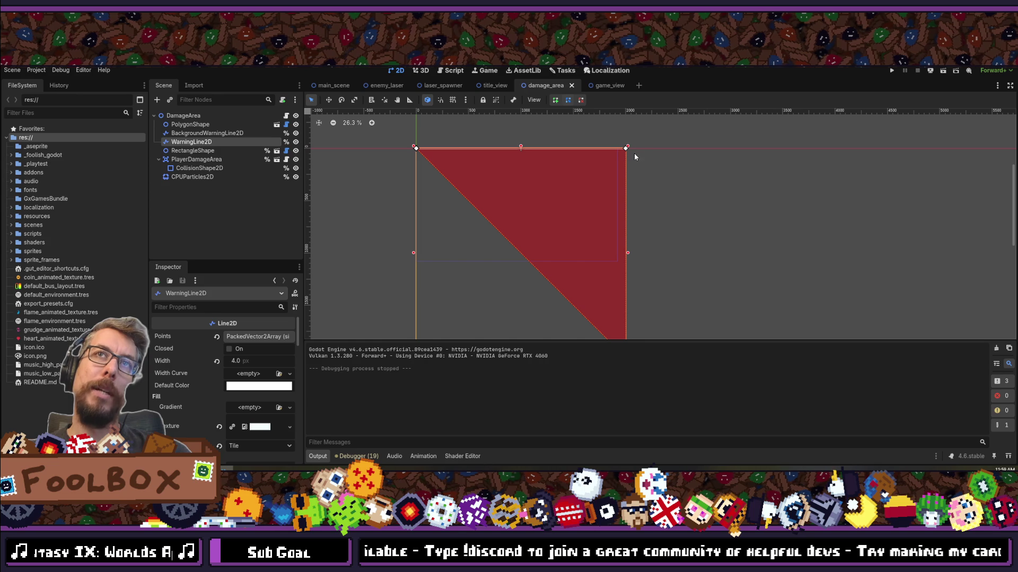
scroll(610, 183, down, 4)
scroll(609, 186, up, 4)
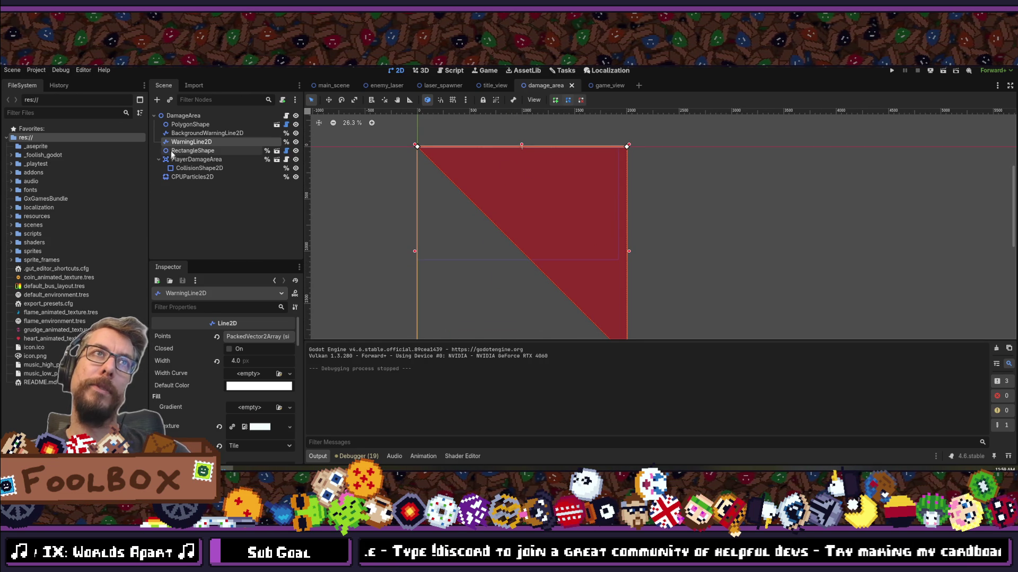
click(207, 133)
click(191, 142)
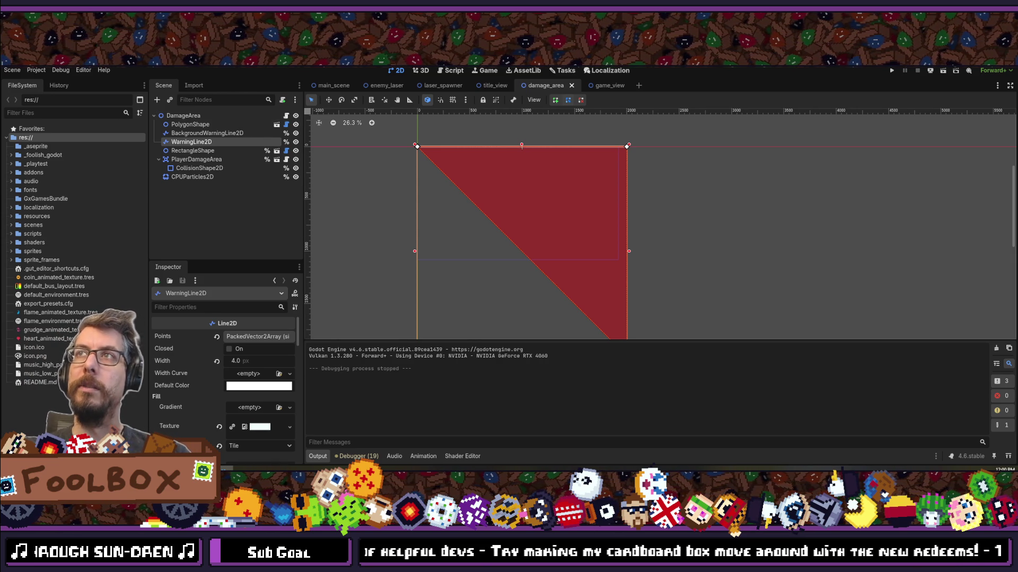
Step: Run the game, play a level 5 exorcism round to the 169-resources screen, then stop it
click(893, 70)
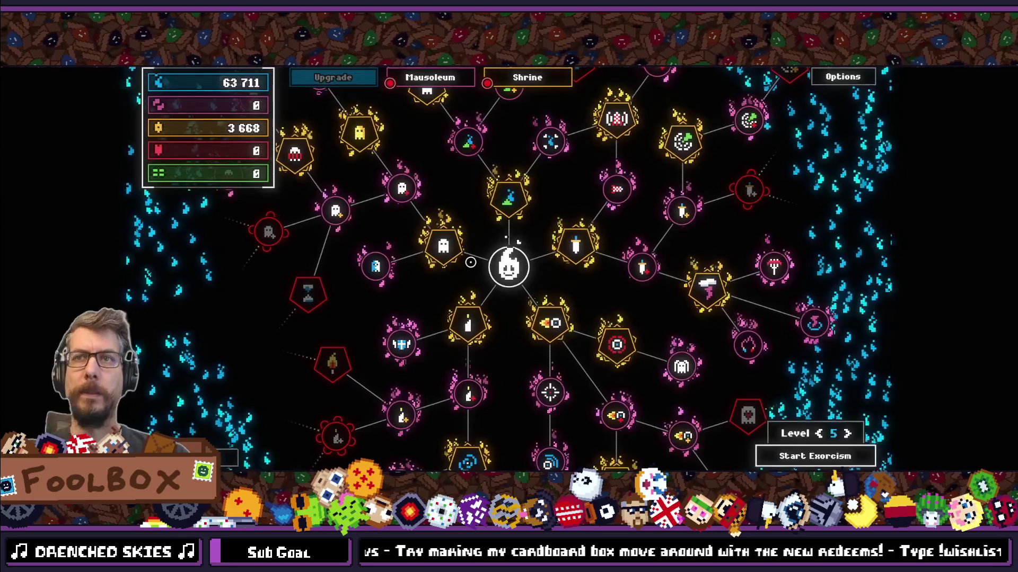
click(815, 455)
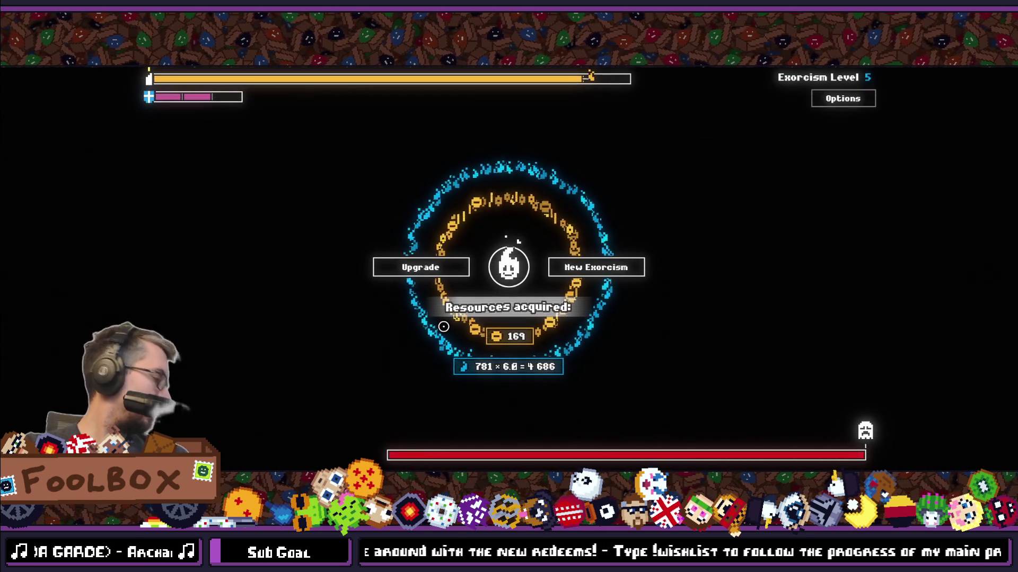
key(F11)
click(864, 68)
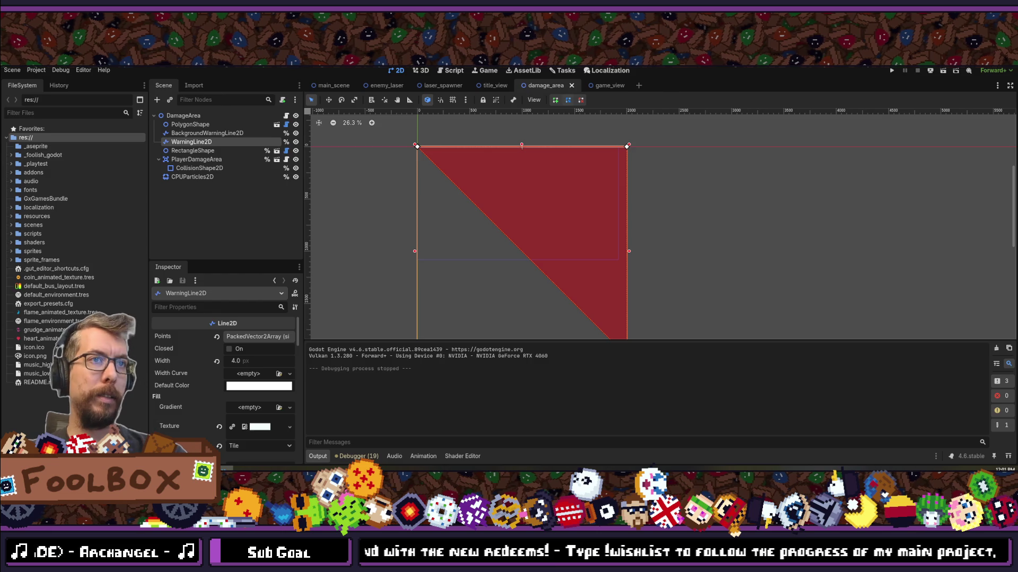
Step: Open twitch.tv in a new browser tab
key(alt+Tab)
key(ctrl+t)
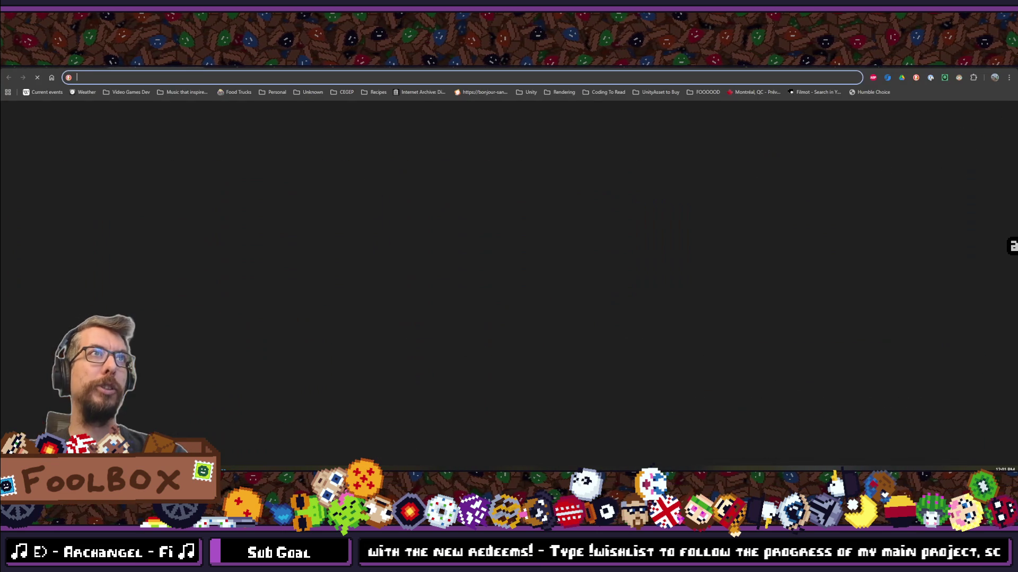
text(twitch.tv)
key(Return)
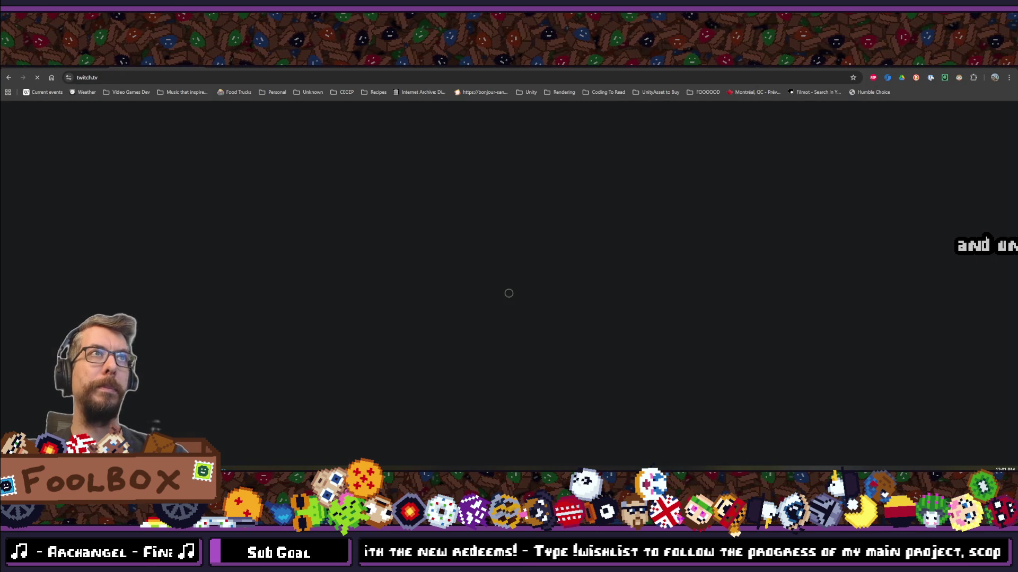
Step: Stage all five changed files and commit them as 'Start working on damage area' in GitKraken
key(alt+Tab)
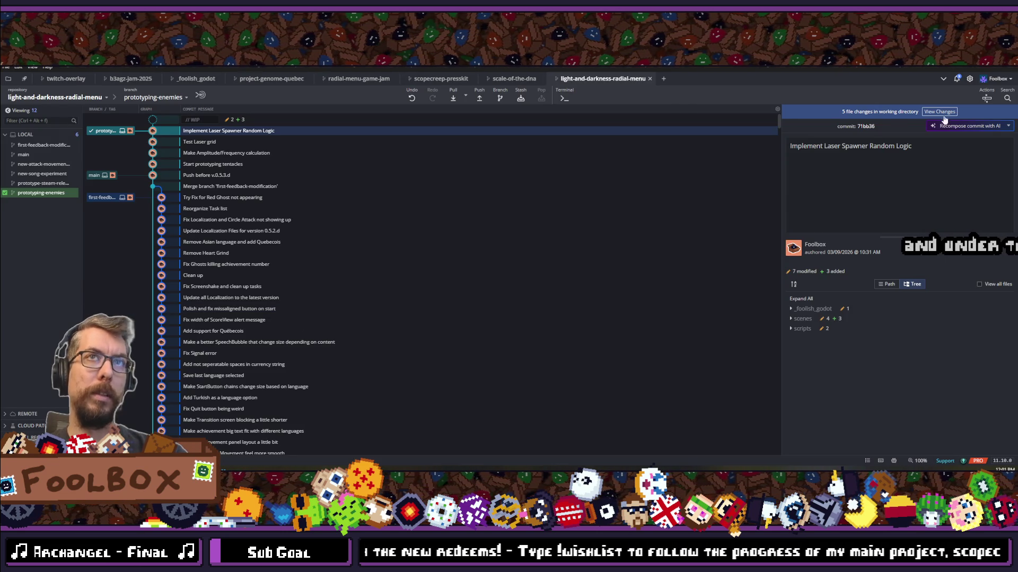
click(939, 111)
click(846, 384)
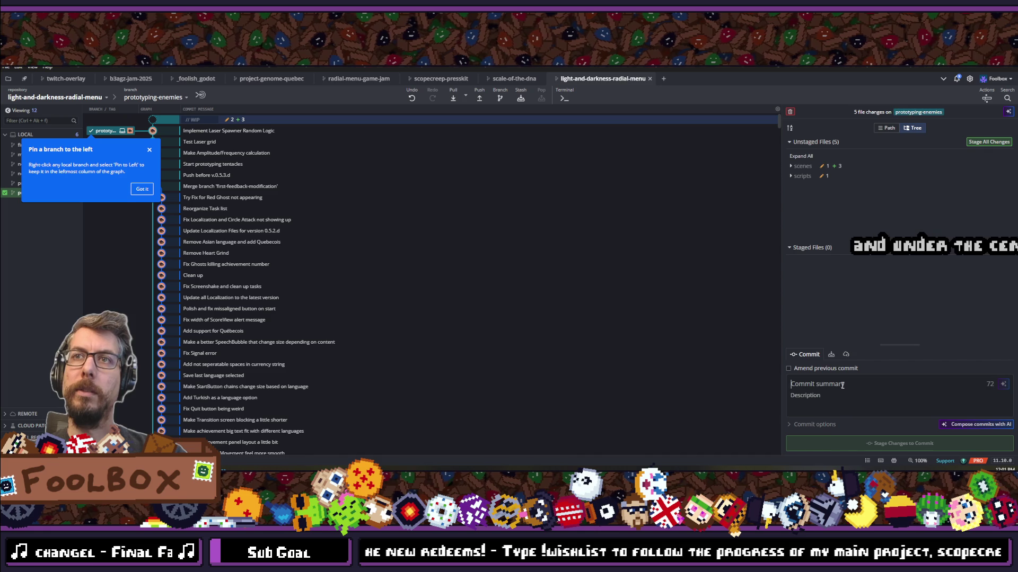
text(Start working on)
key(ctrl+shift+s)
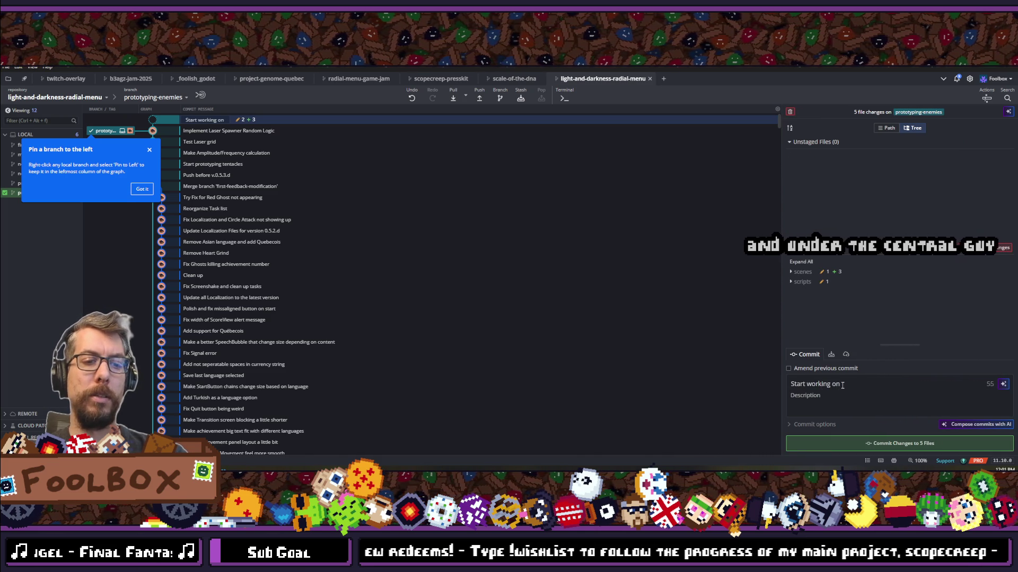
text(damage aread)
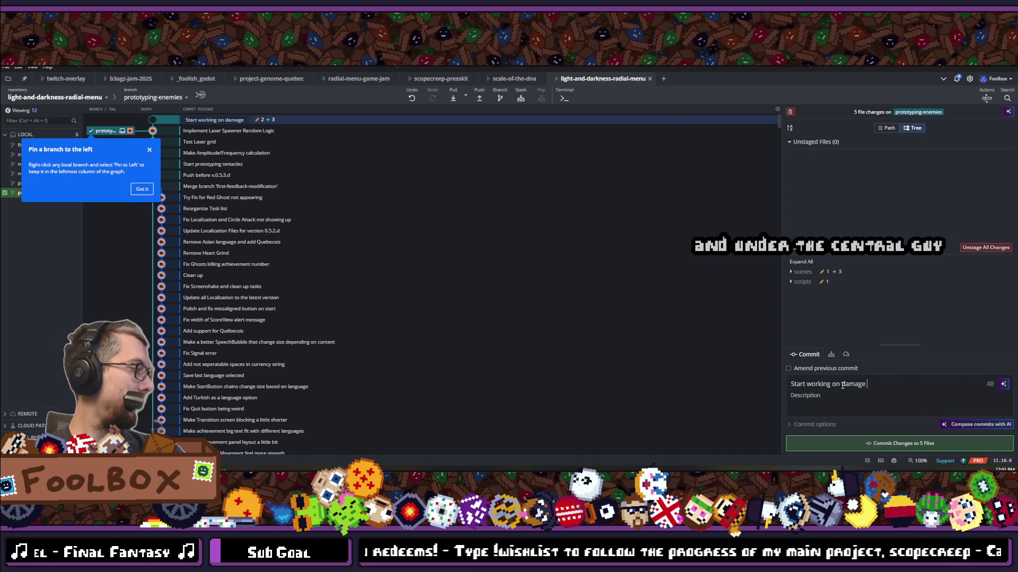
key(BackSpace)
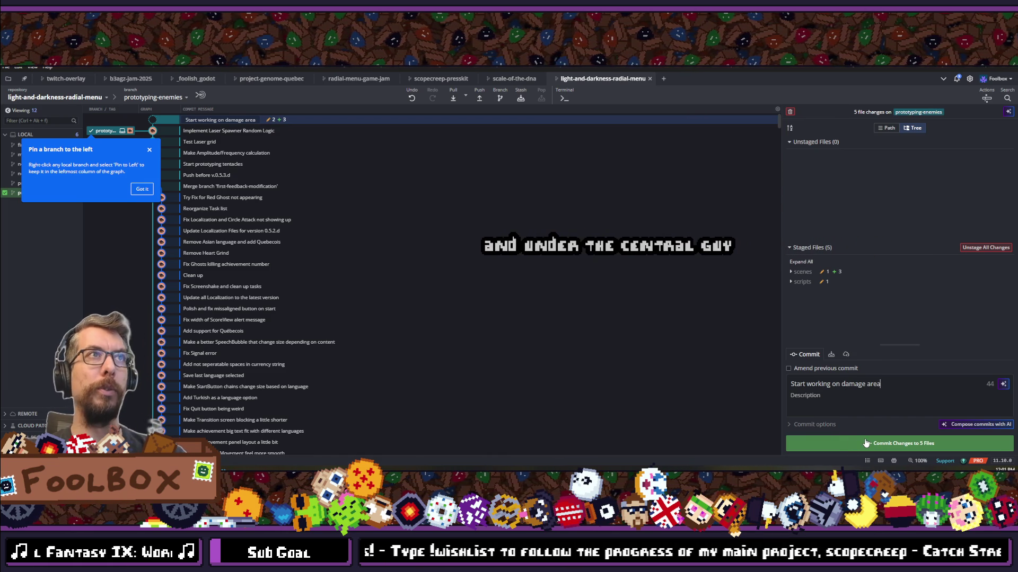
click(865, 443)
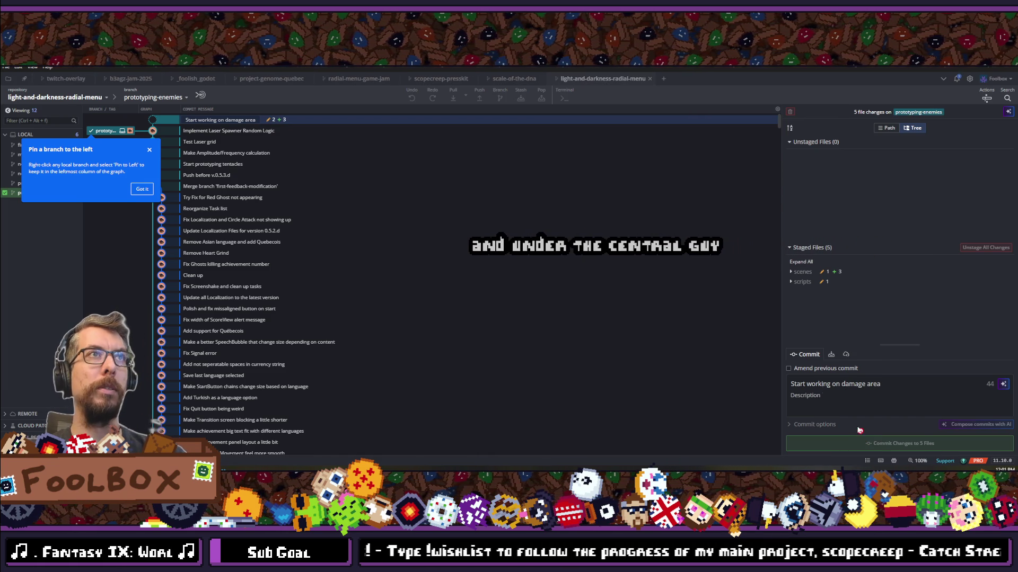
Step: Push the new commit to origin/prototyping-enemies
click(475, 94)
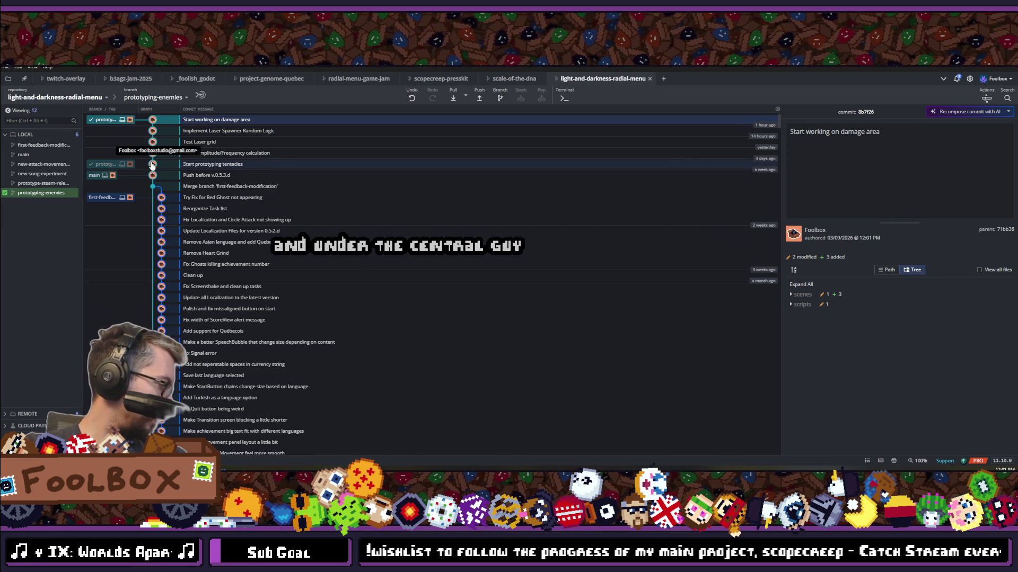
drag(152, 165, 151, 123)
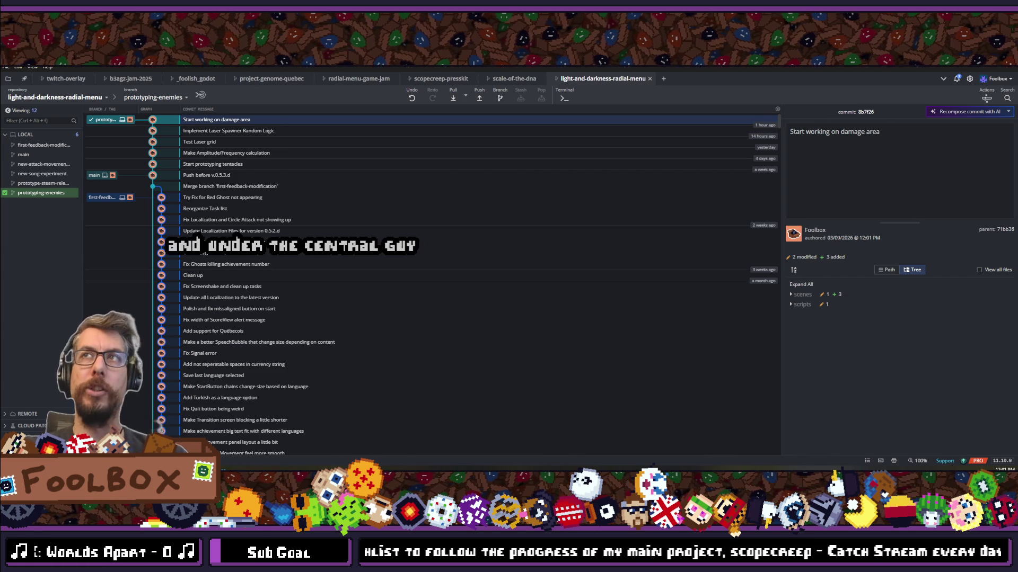
key(alt+Tab)
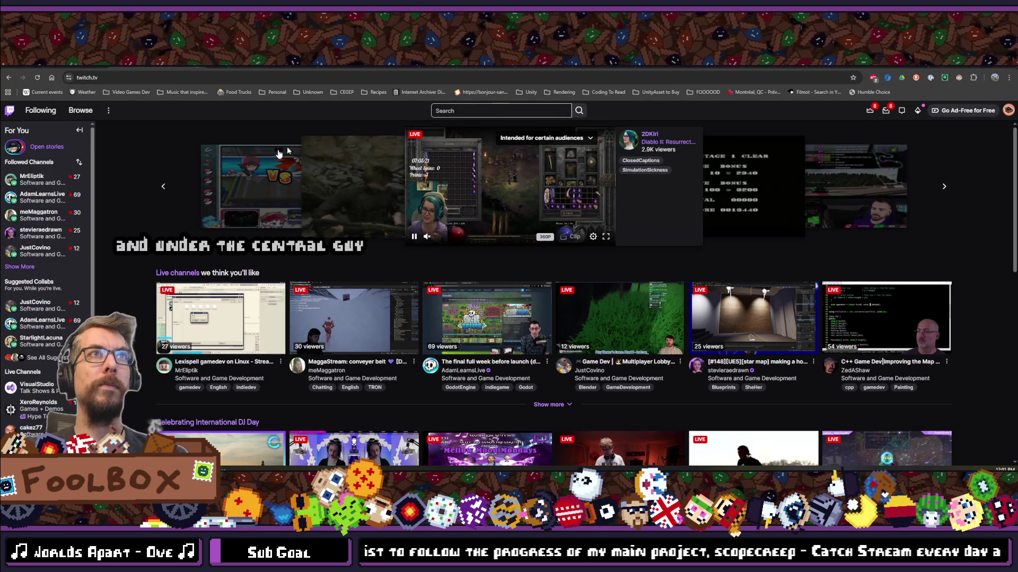
Step: Expand Twitch's Followed Channels list with Show More and scroll through the streamers
click(33, 267)
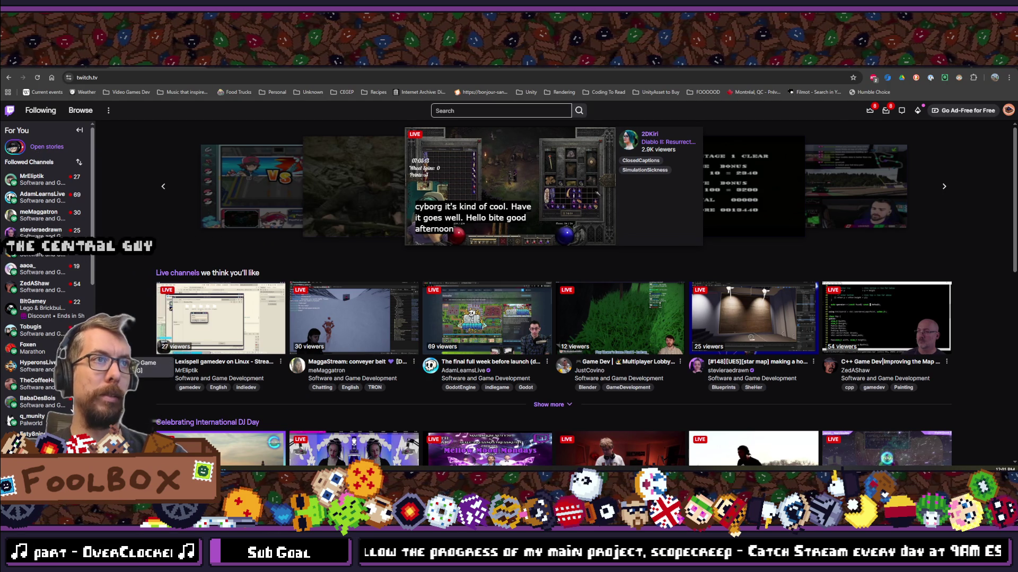
scroll(58, 222, down, 2)
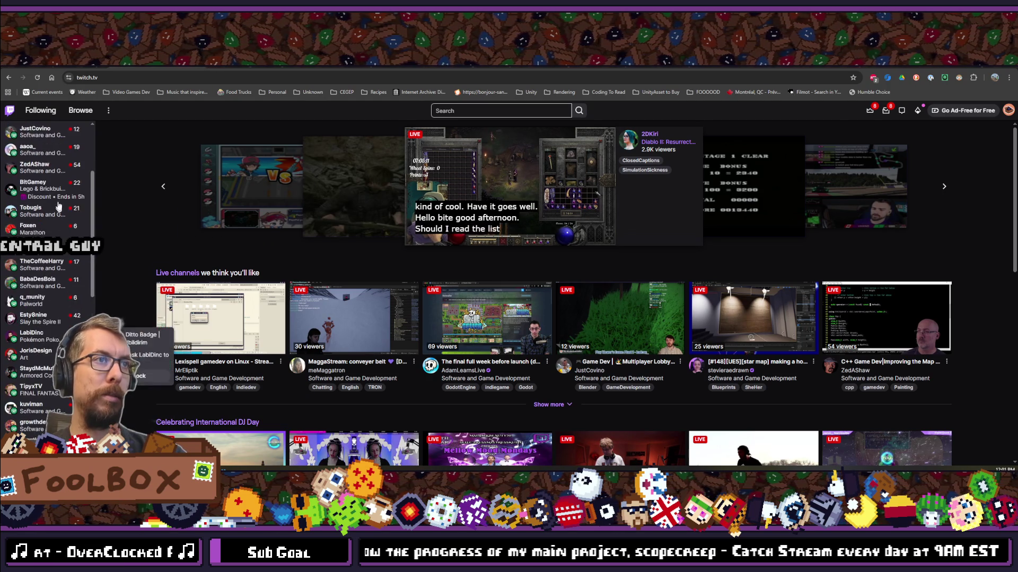
scroll(59, 222, down, 2)
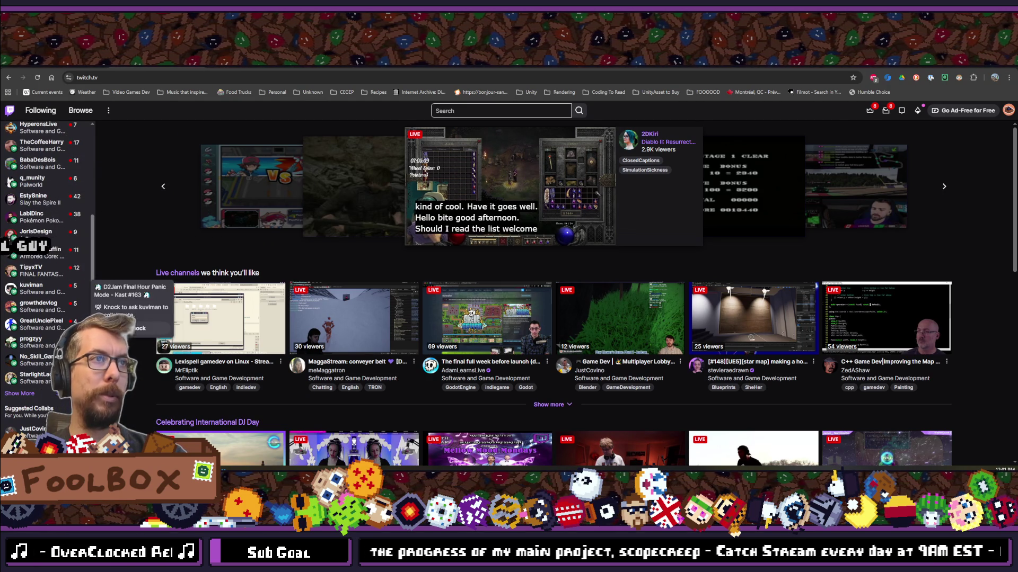